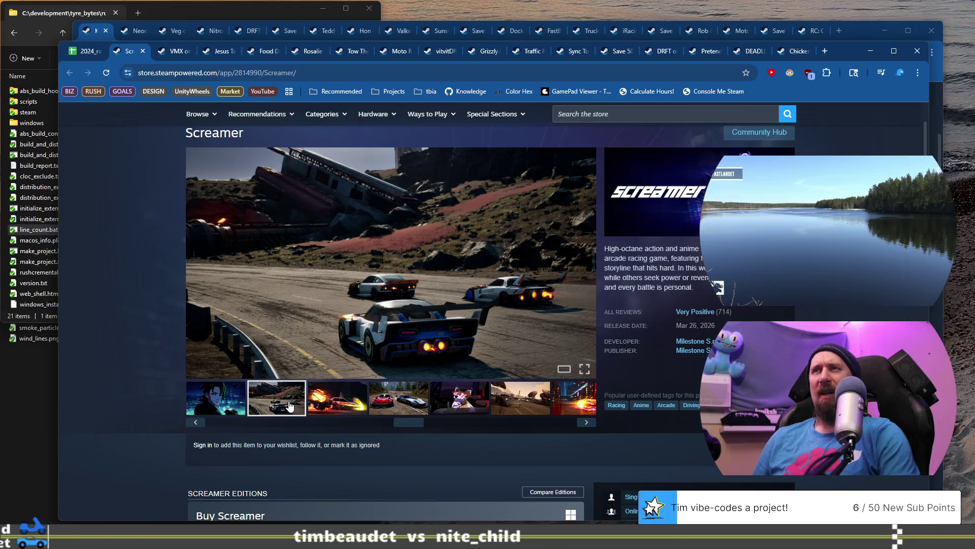
# Enlarge Screamer's fiery car screenshot, then scroll down through its store page and reviews
pyautogui.click(327, 404)
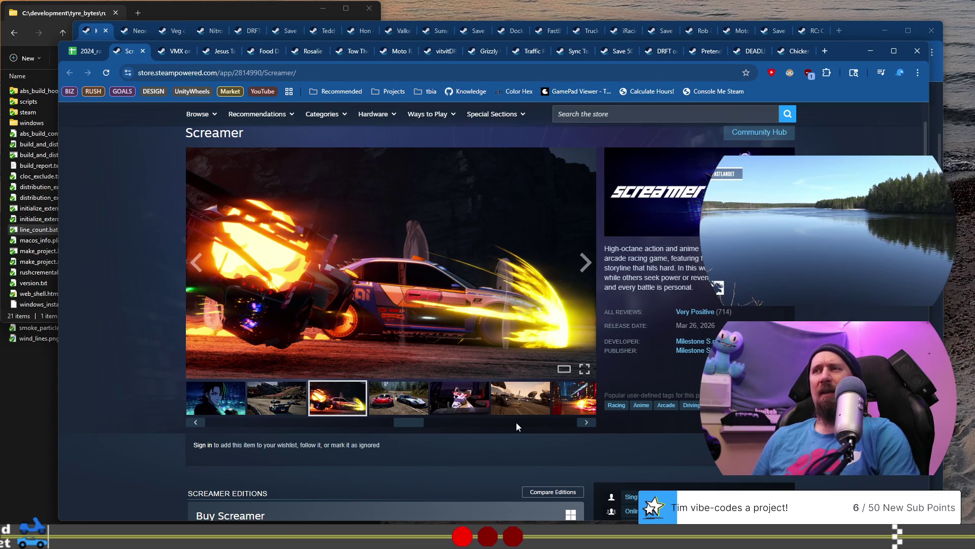
pyautogui.moveTo(400, 427); pyautogui.dragTo(189, 431)
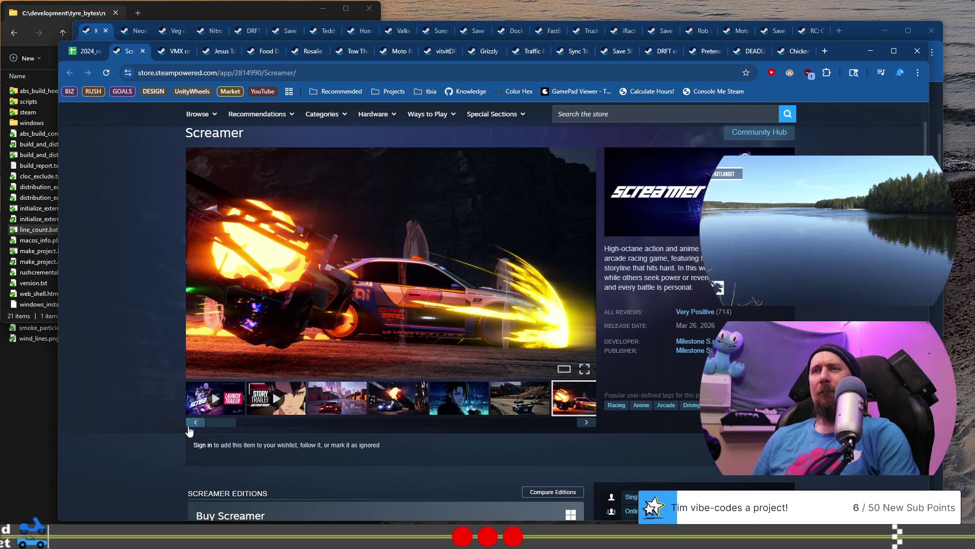
pyautogui.scroll(-5, 157, 389)
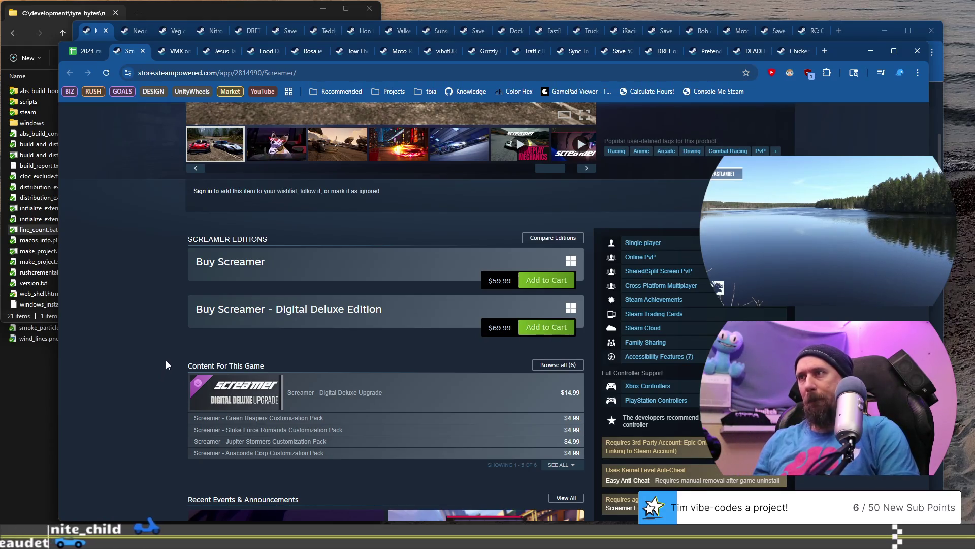
pyautogui.scroll(-5, 168, 360)
pyautogui.scroll(-4, 170, 358)
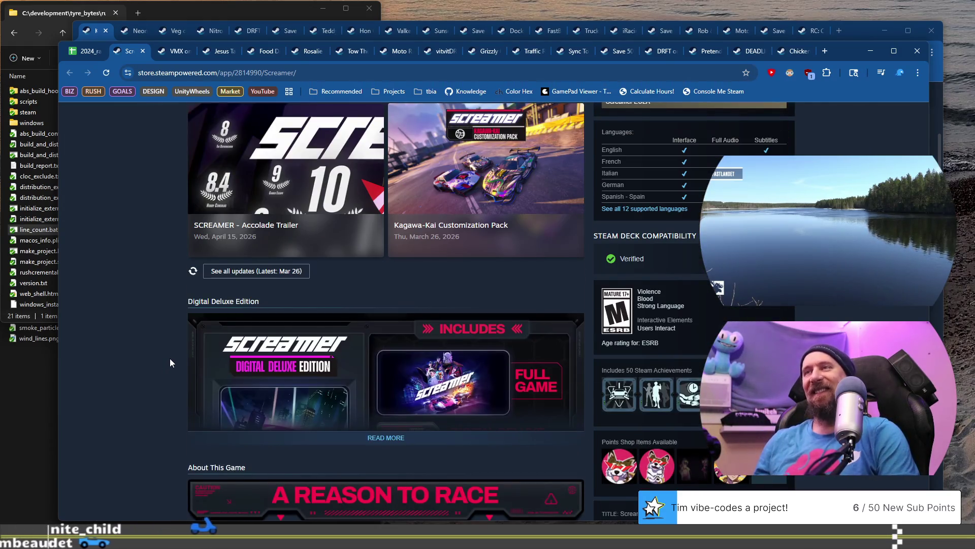
pyautogui.scroll(-8, 177, 354)
pyautogui.scroll(-8, 178, 348)
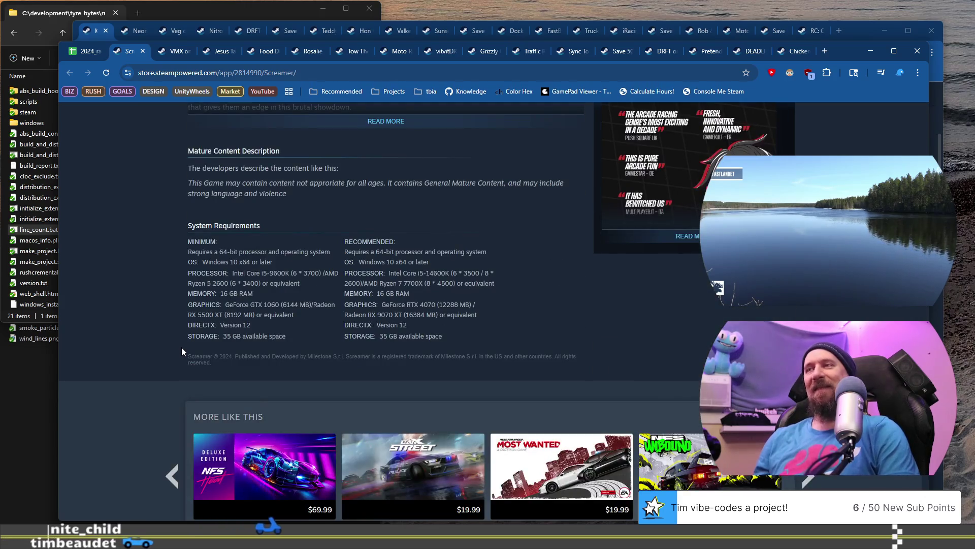
pyautogui.scroll(-6, 181, 346)
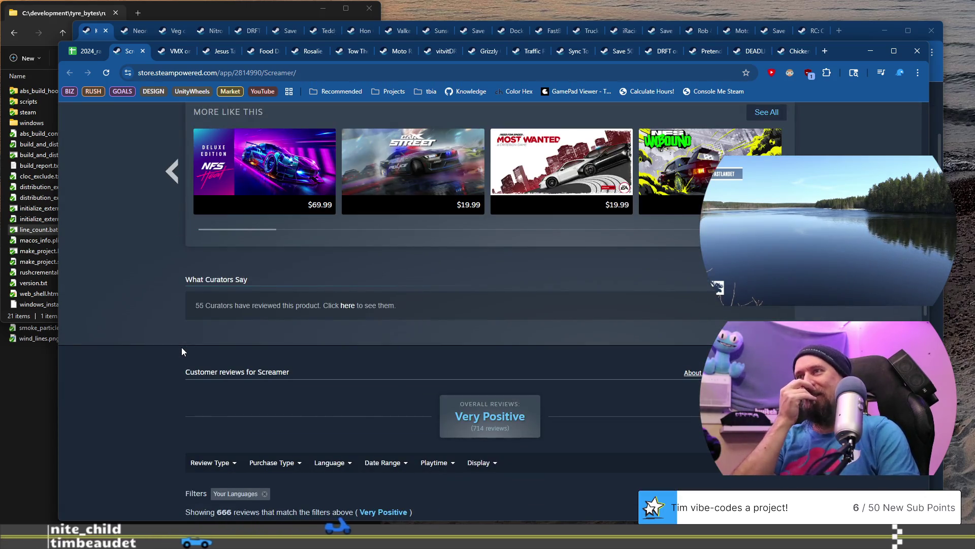
pyautogui.scroll(-6, 182, 348)
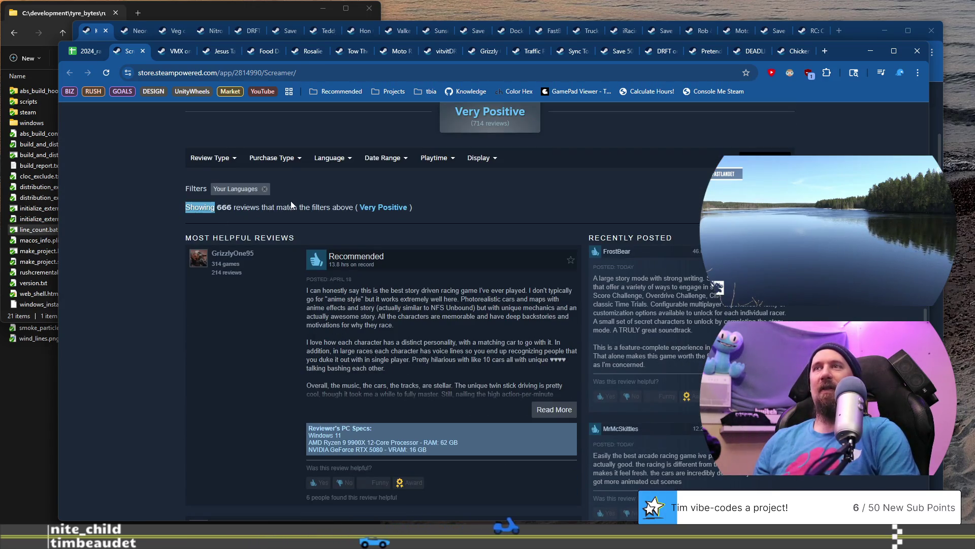
pyautogui.scroll(-7, 286, 300)
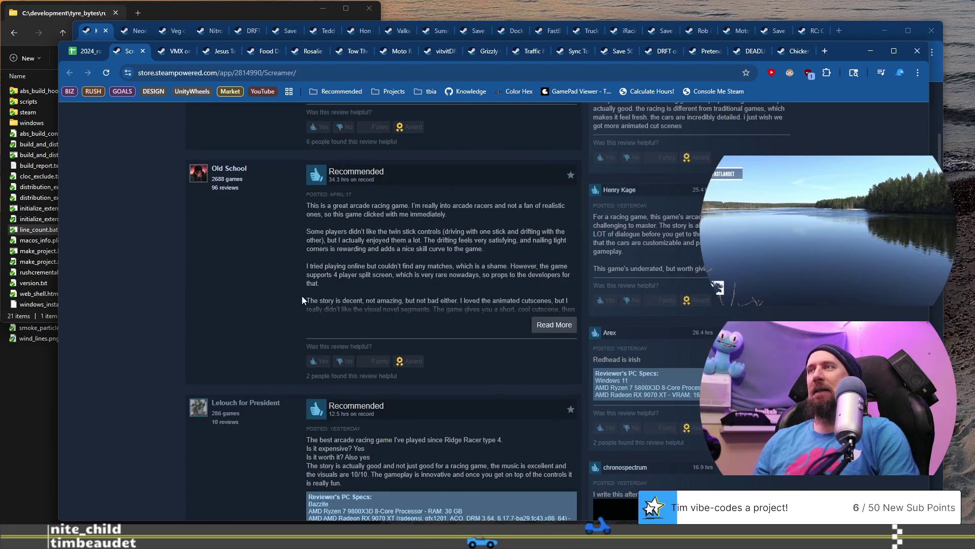
pyautogui.scroll(-9, 301, 299)
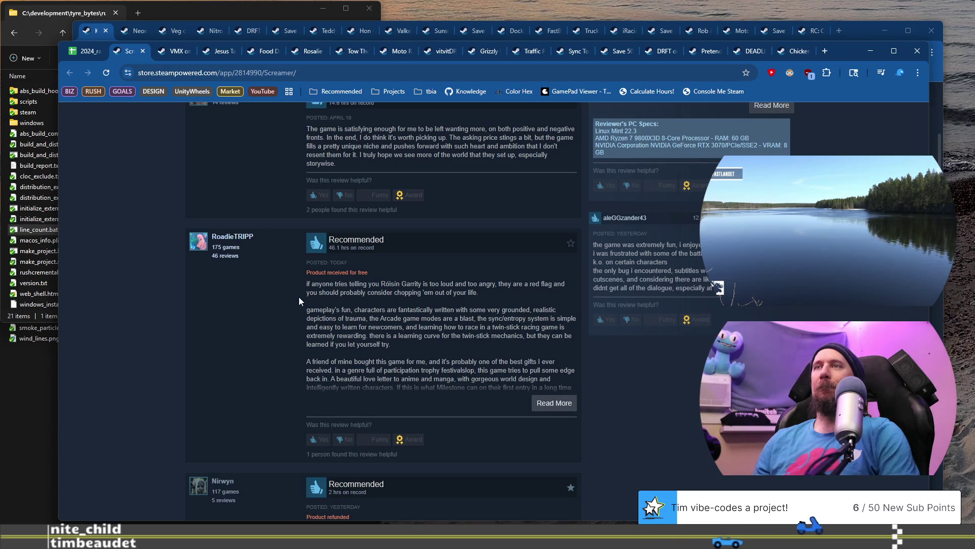
pyautogui.scroll(-6, 298, 301)
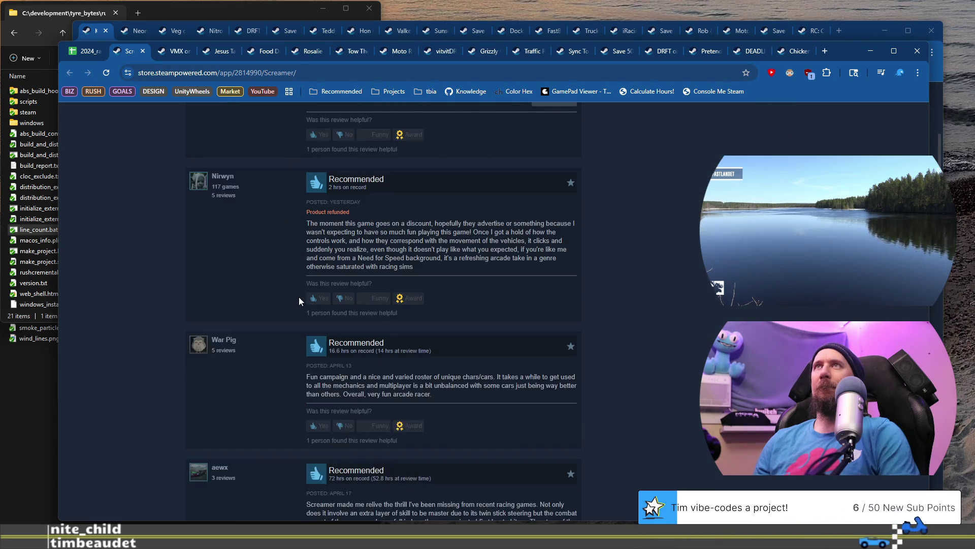
pyautogui.scroll(-7, 301, 297)
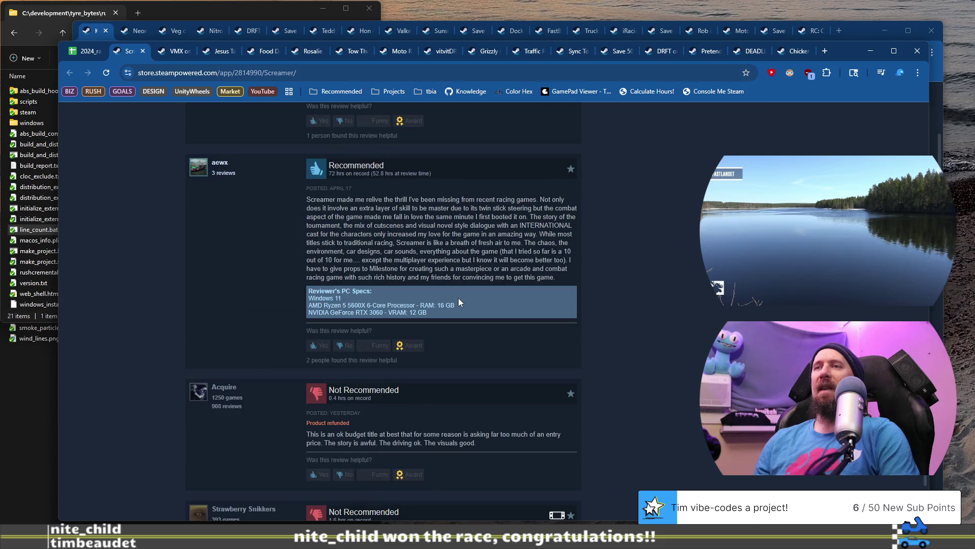
pyautogui.scroll(-3, 483, 303)
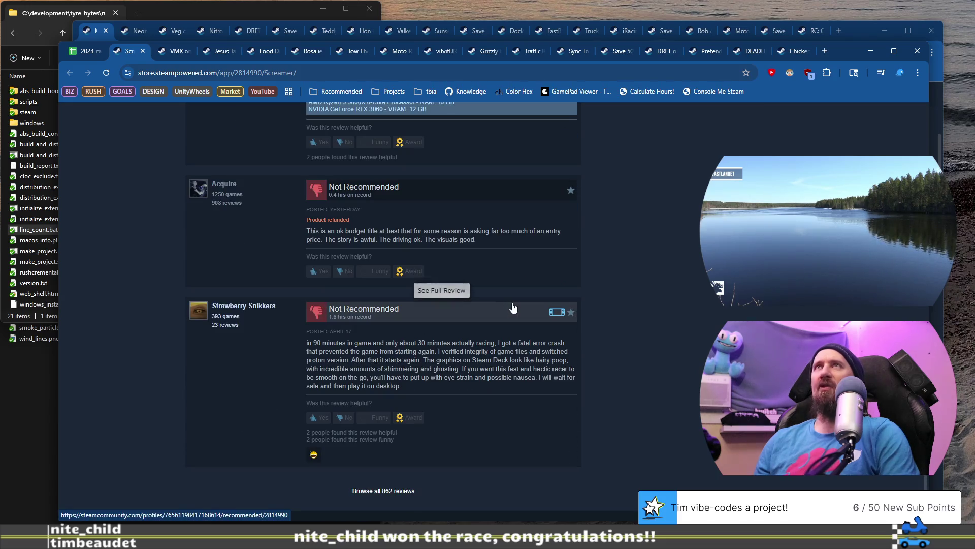
pyautogui.scroll(-3, 672, 309)
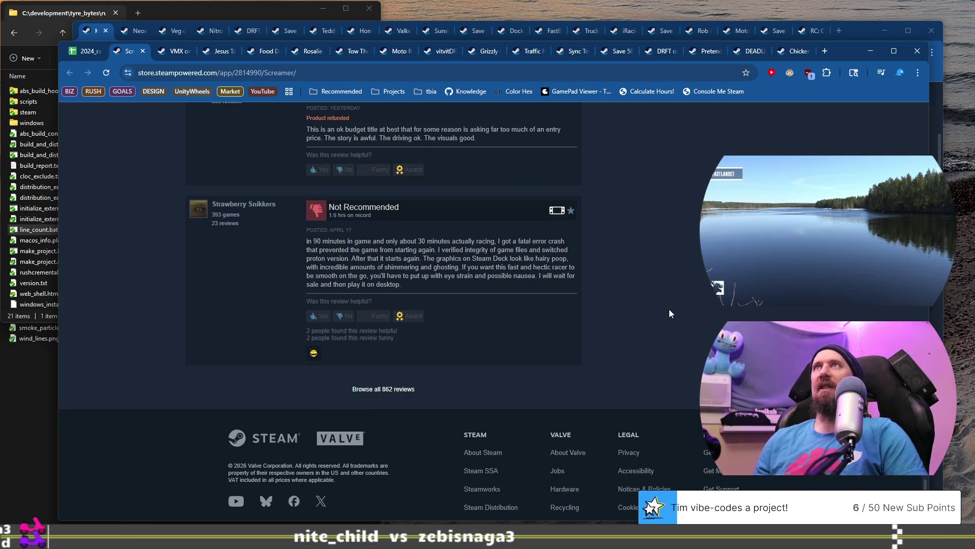
pyautogui.scroll(-1, 643, 294)
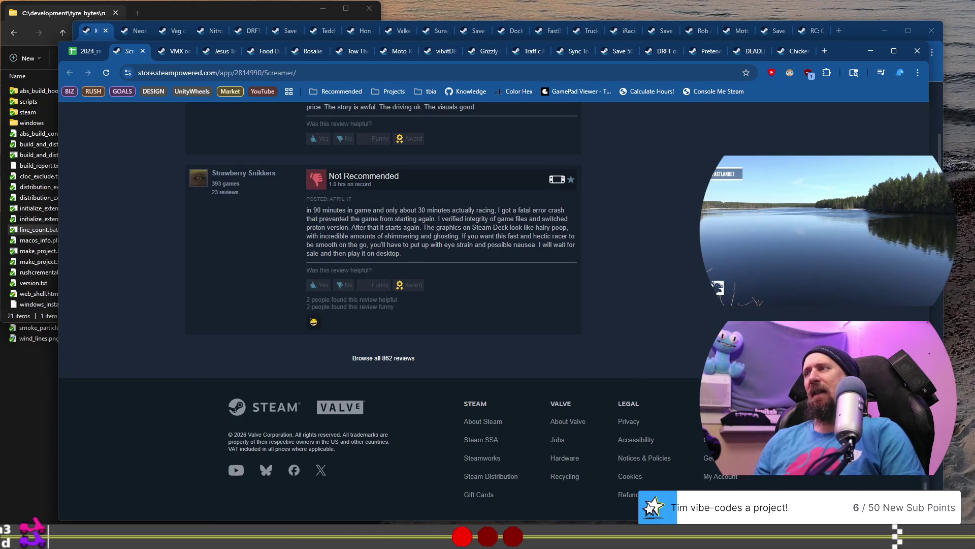
pyautogui.scroll(20, 901, 143)
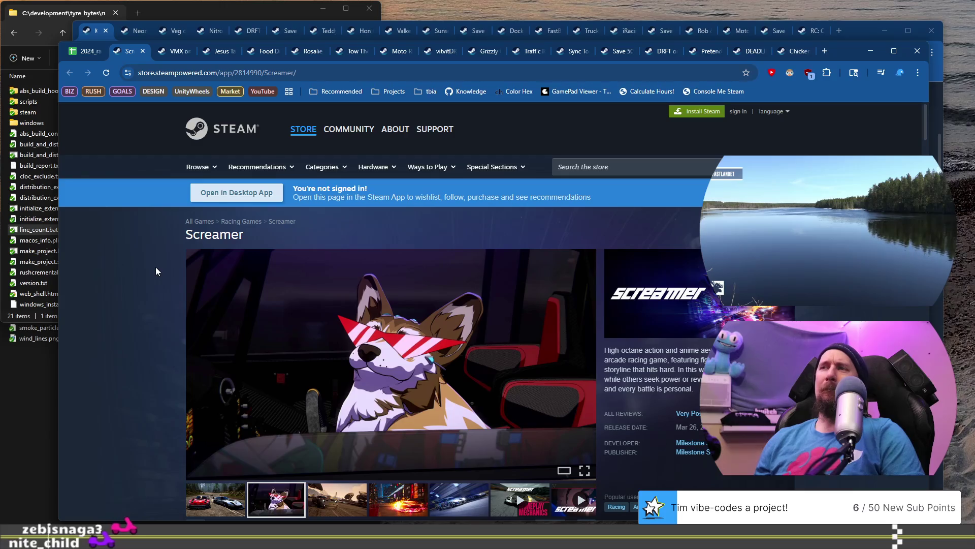
# Back in the racing games sheet, open The Bus store page from its link in B925
pyautogui.click(83, 53)
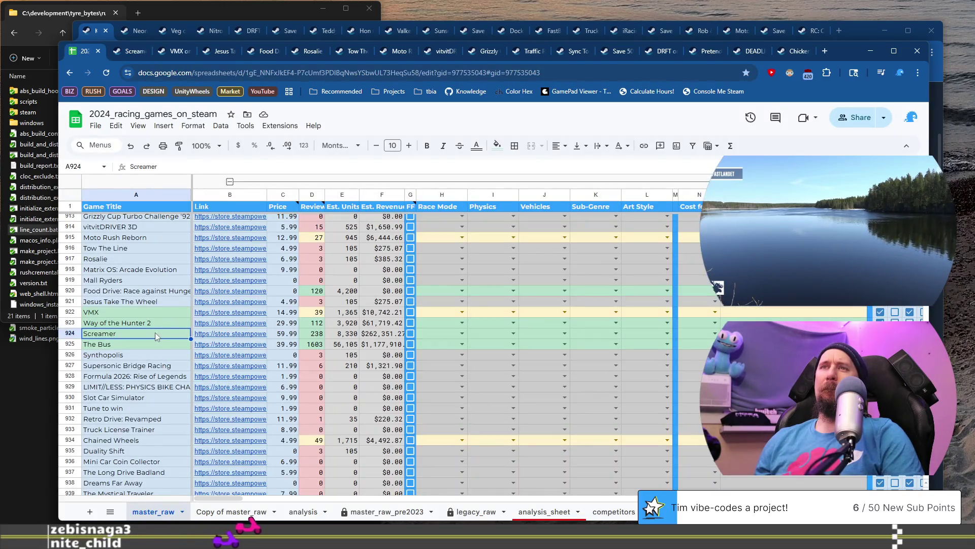
pyautogui.click(144, 344)
pyautogui.click(225, 345)
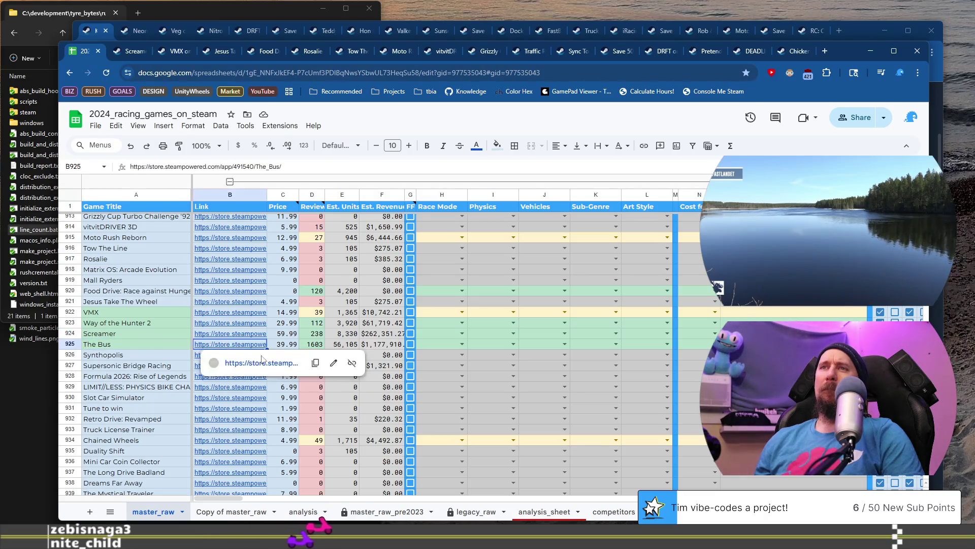
pyautogui.click(263, 364)
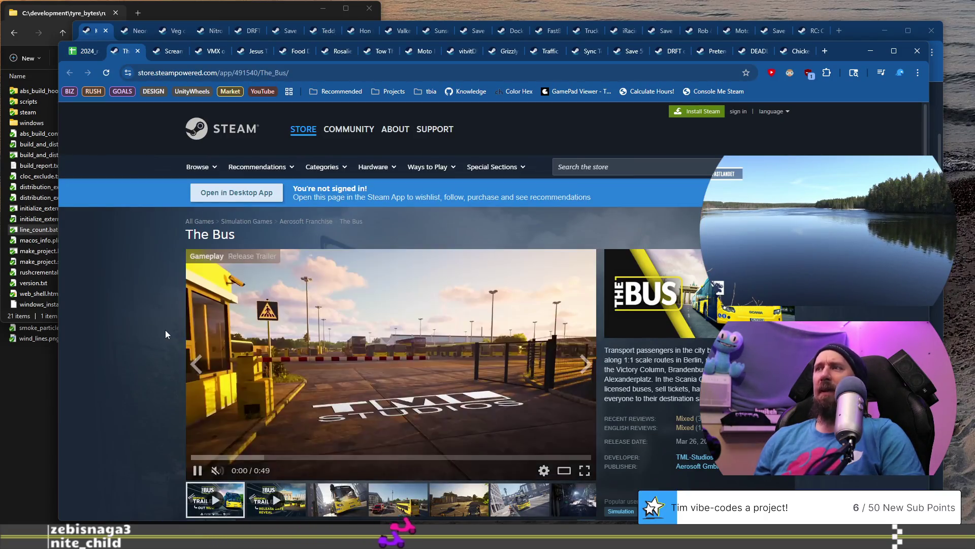
# Step through The Bus screenshots, past the police car, to the articulated bus in the city
pyautogui.scroll(-2, 164, 332)
pyautogui.click(338, 355)
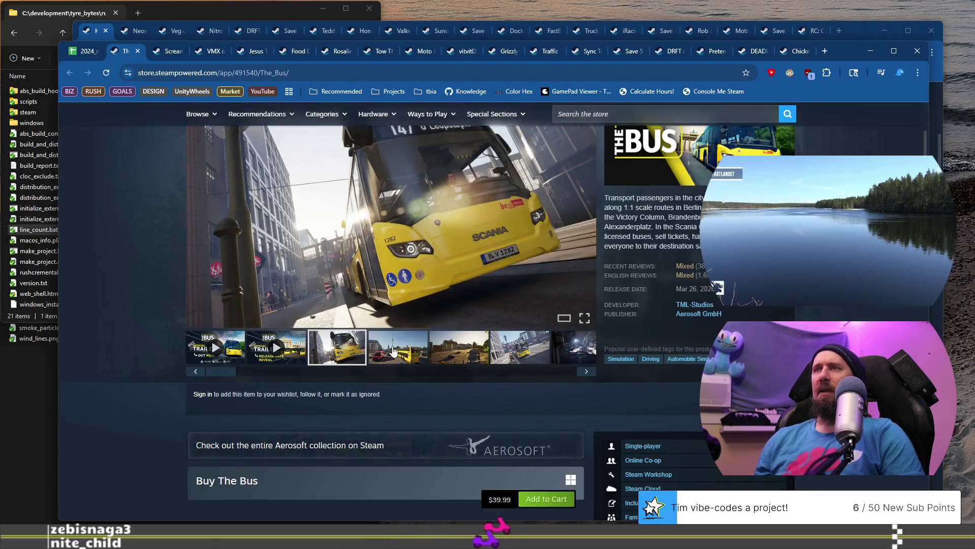
pyautogui.click(398, 350)
pyautogui.click(456, 341)
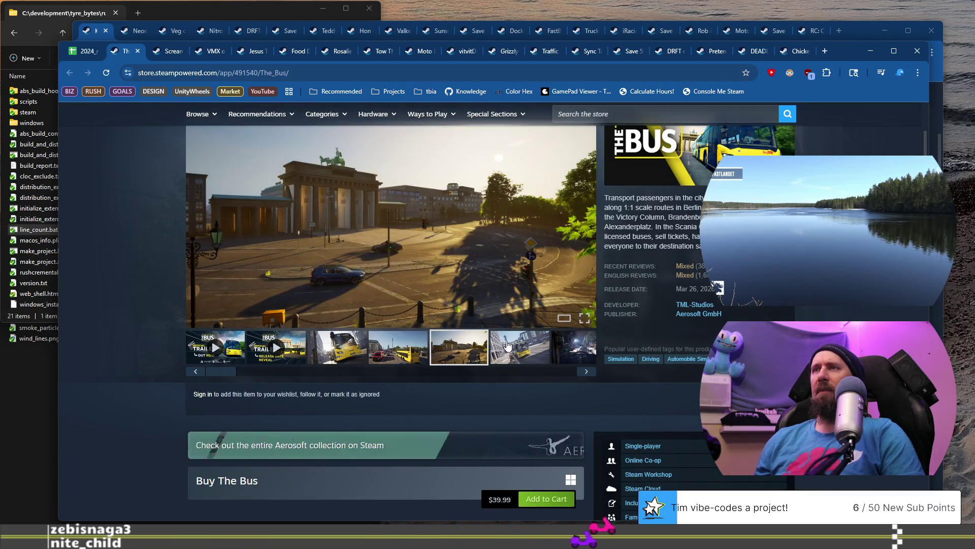
pyautogui.click(508, 345)
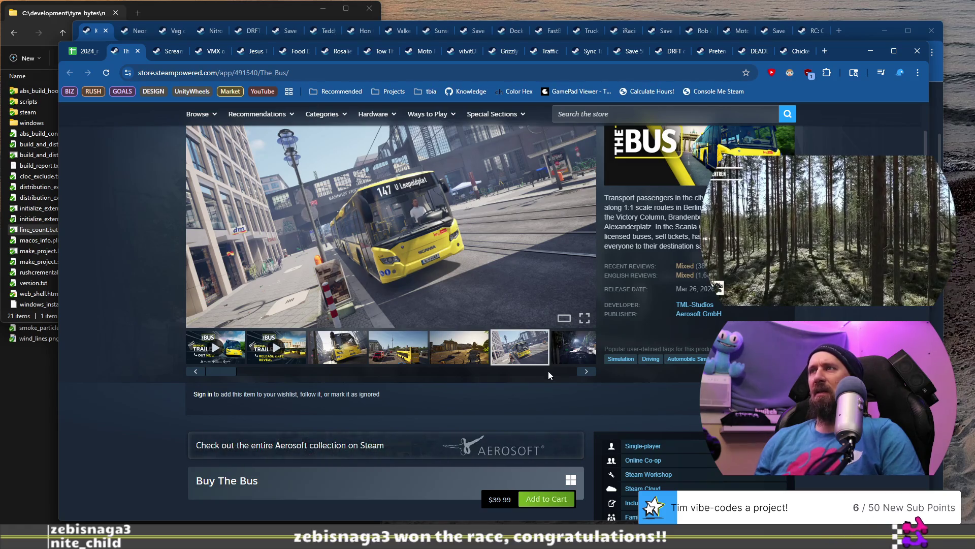
pyautogui.click(584, 373)
pyautogui.click(584, 372)
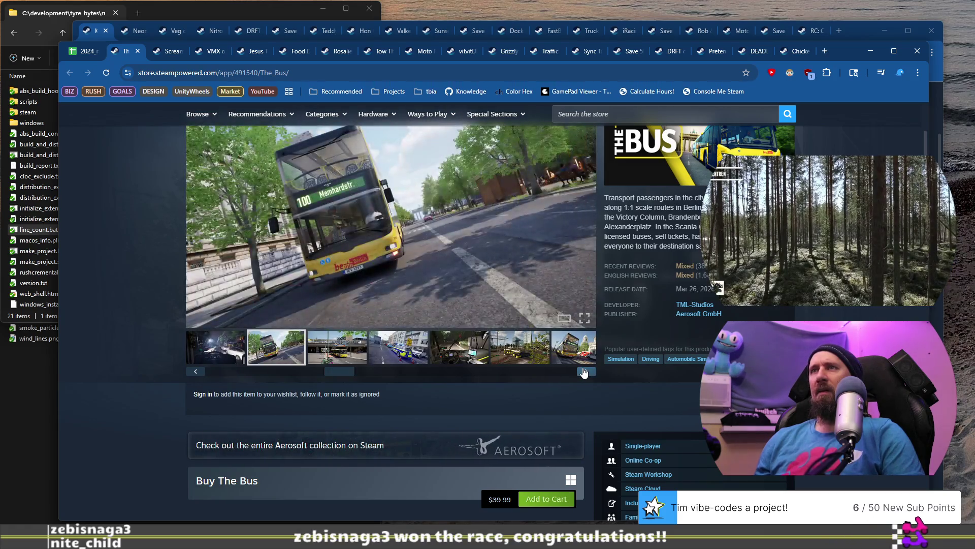
pyautogui.click(584, 372)
pyautogui.click(584, 372)
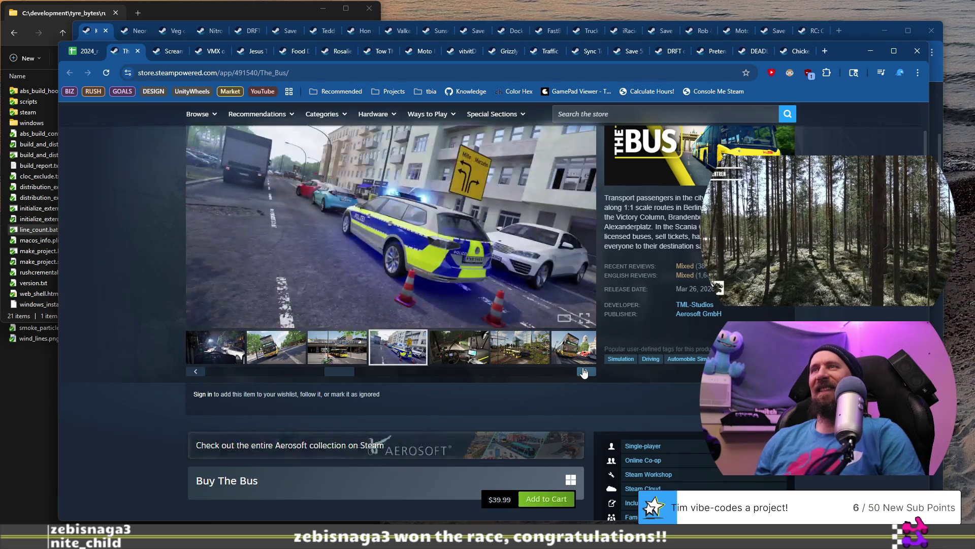
pyautogui.click(584, 373)
pyautogui.scroll(-5, 394, 339)
pyautogui.scroll(5, 394, 338)
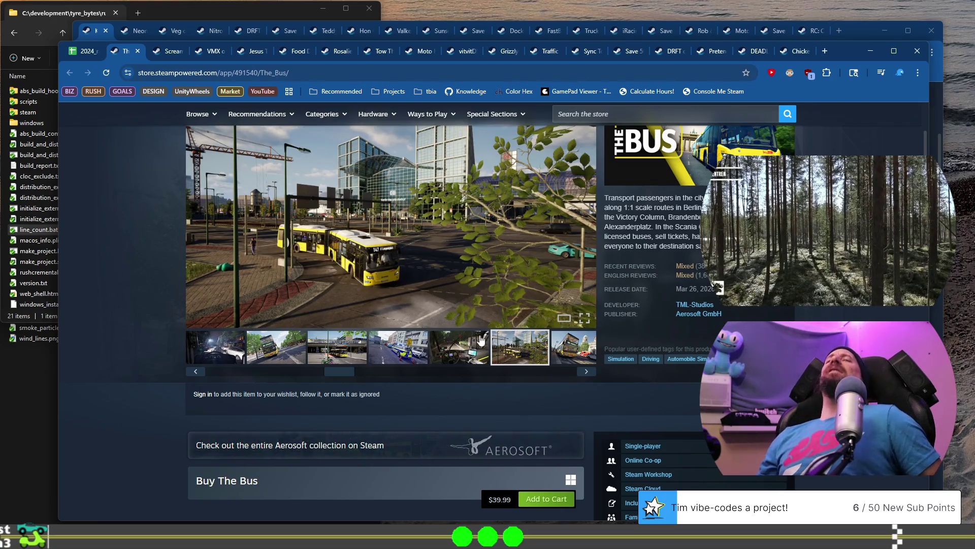
pyautogui.scroll(-1, 513, 366)
pyautogui.scroll(-2, 472, 294)
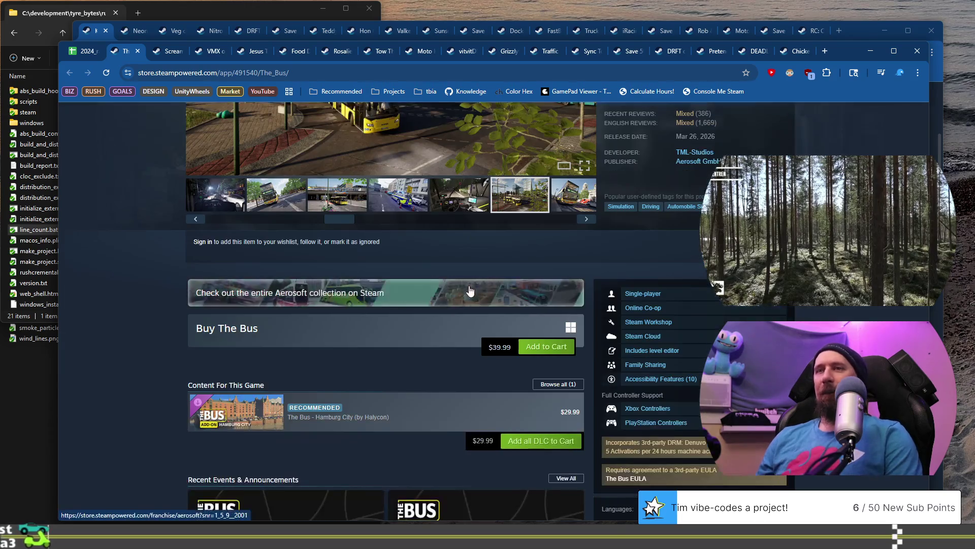
pyautogui.scroll(-1, 468, 272)
pyautogui.scroll(-5, 377, 272)
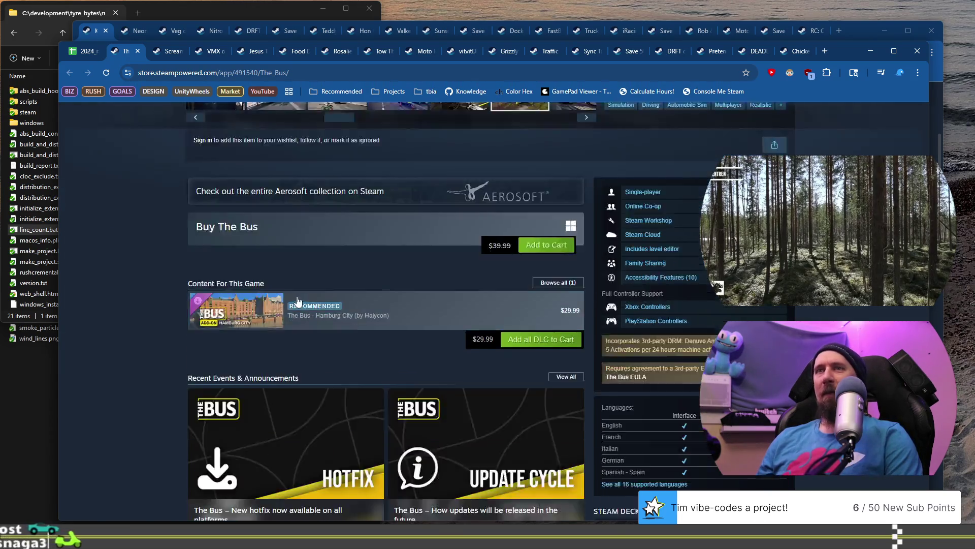
pyautogui.scroll(-5, 142, 326)
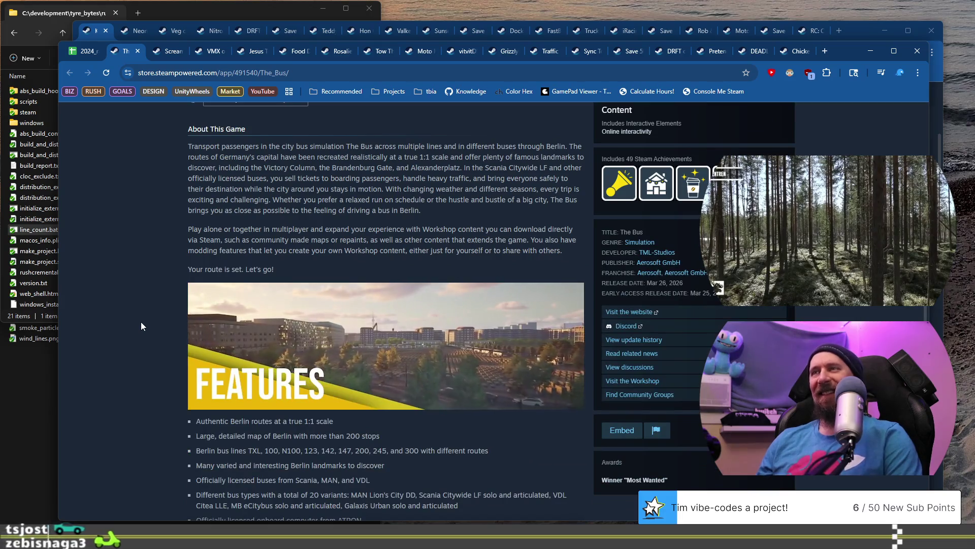
pyautogui.scroll(-1, 141, 326)
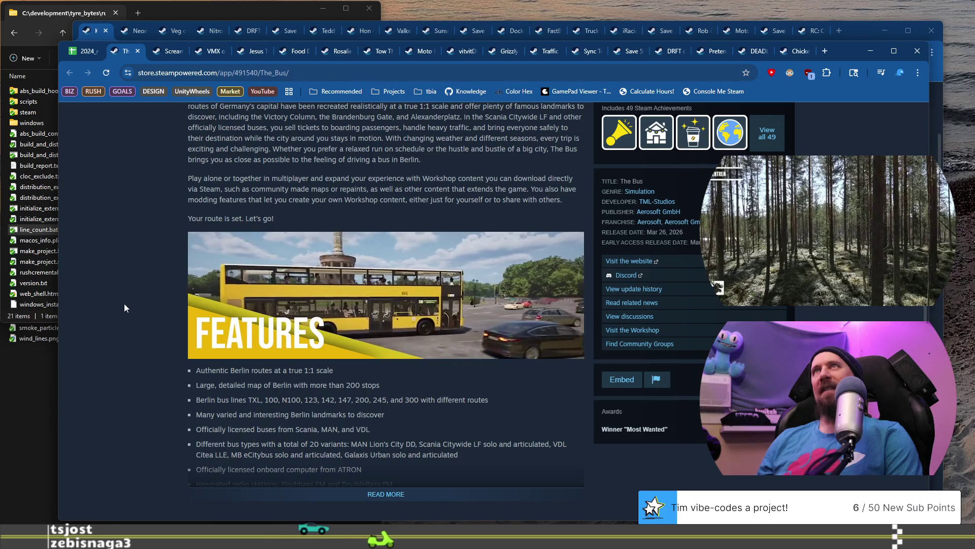
pyautogui.scroll(-3, 126, 293)
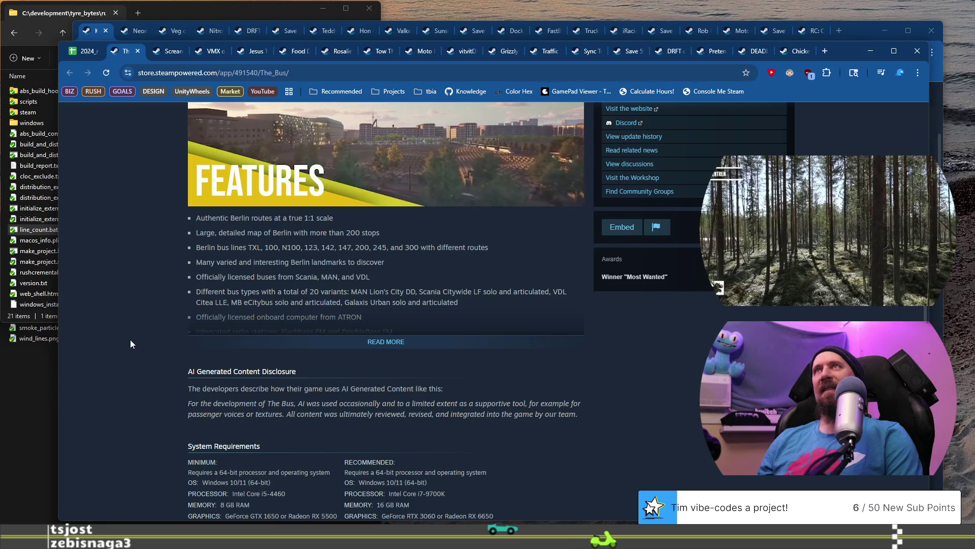
pyautogui.scroll(-5, 135, 350)
pyautogui.scroll(-5, 135, 347)
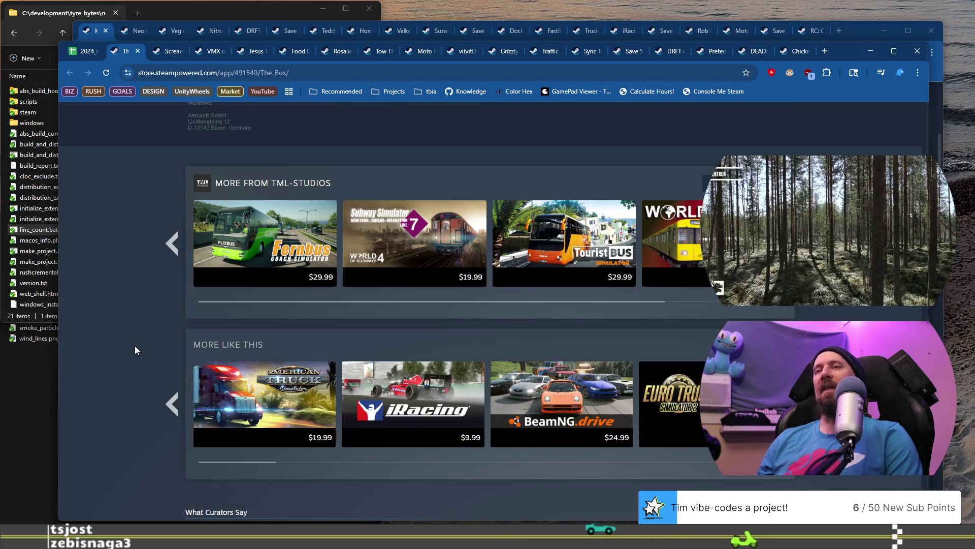
pyautogui.scroll(20, 135, 350)
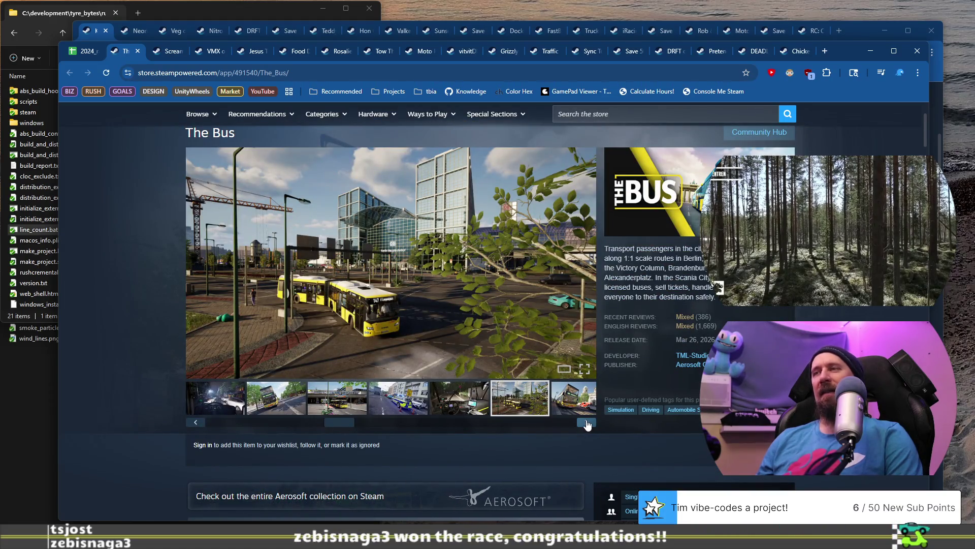
# Flip through The Bus screenshots to the Victory Column shot, then scroll to the $39.99 Buy The Bus section
pyautogui.click(588, 422)
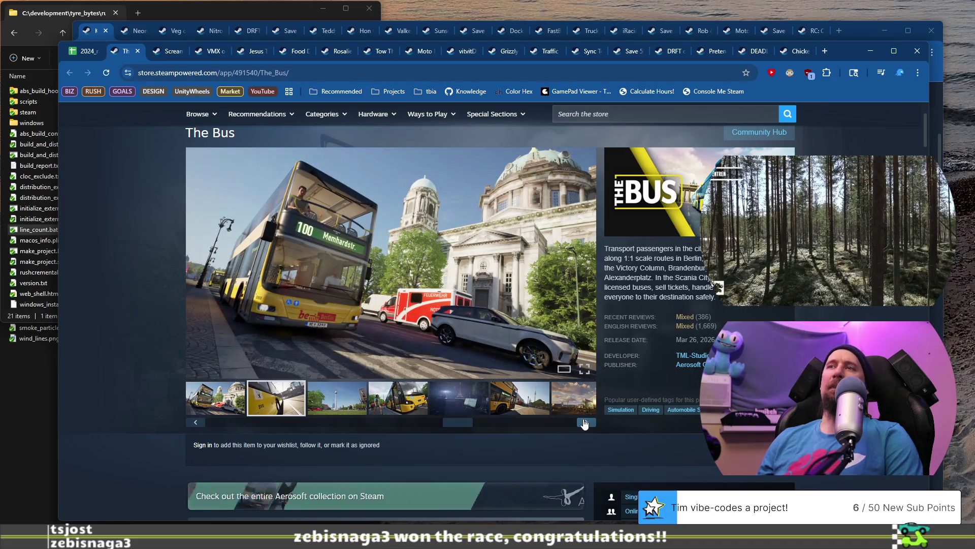
pyautogui.click(586, 423)
pyautogui.click(585, 423)
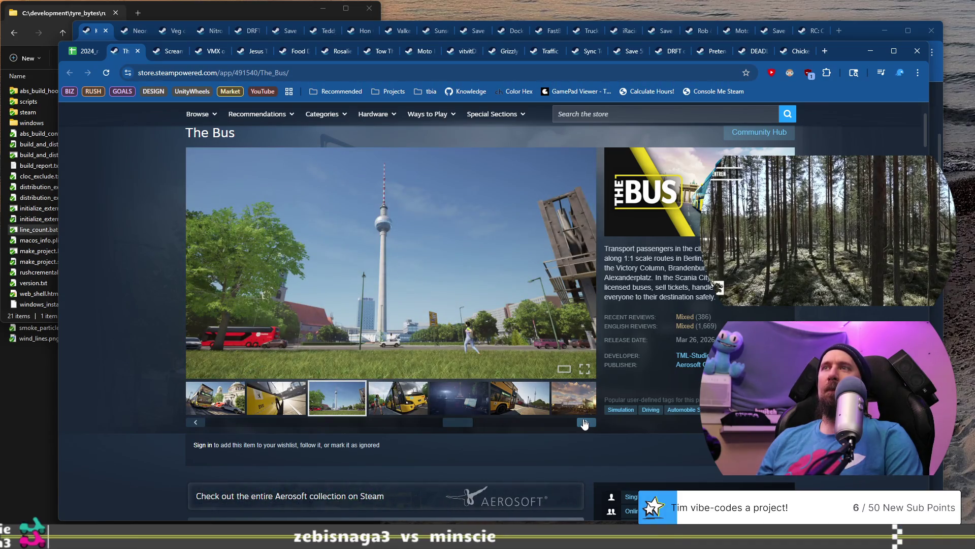
pyautogui.click(585, 423)
pyautogui.click(585, 423)
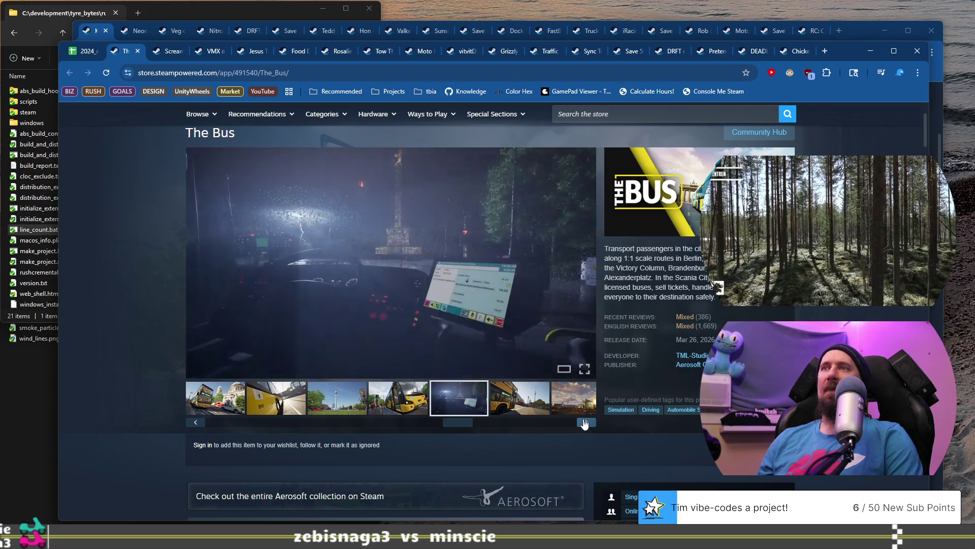
pyautogui.click(584, 423)
pyautogui.click(585, 423)
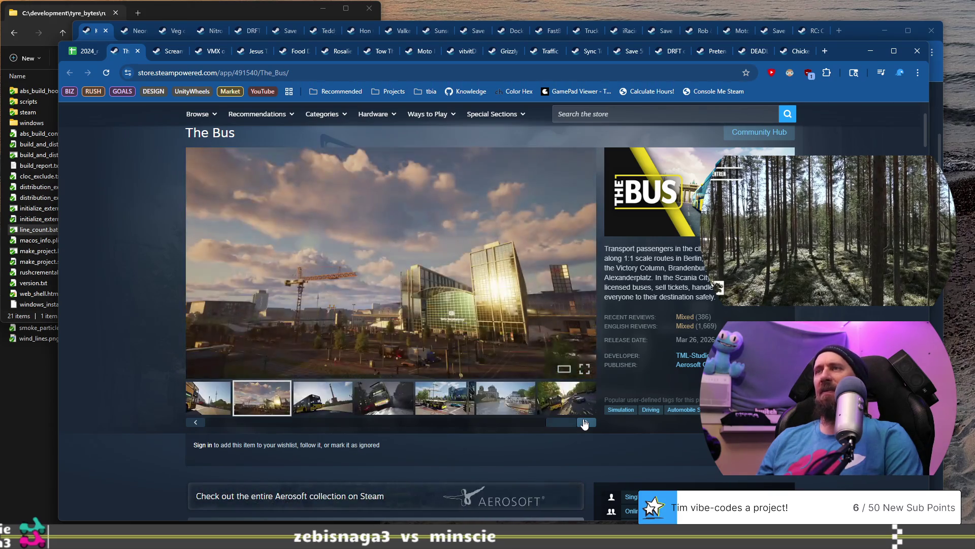
pyautogui.click(584, 423)
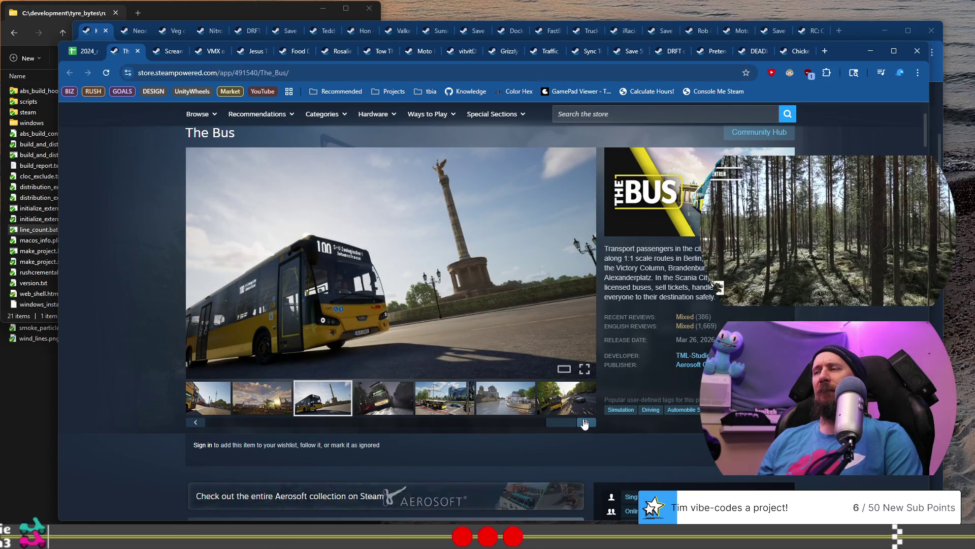
pyautogui.moveTo(571, 426)
pyautogui.mouseDown()
pyautogui.moveTo(465, 420)
pyautogui.moveTo(187, 435)
pyautogui.mouseUp()
pyautogui.scroll(-7, 187, 435)
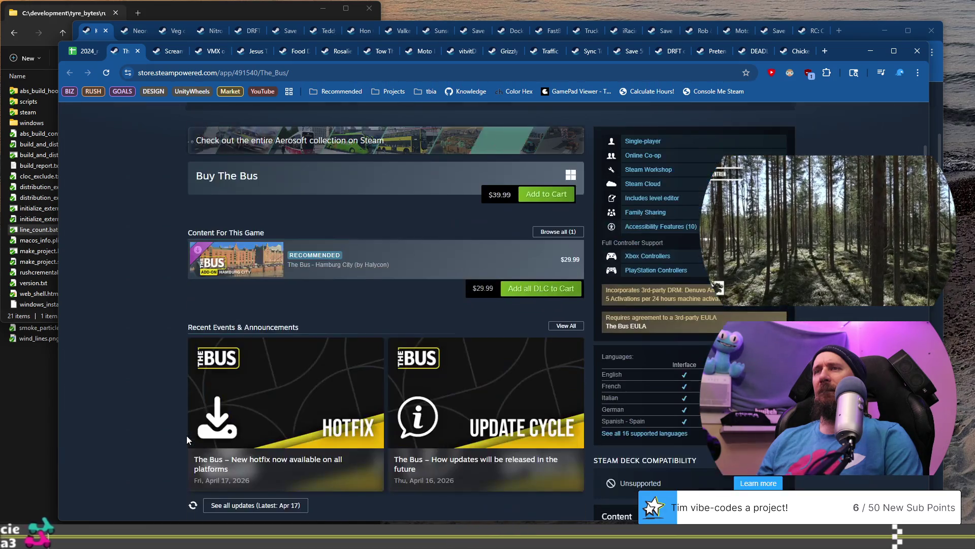
# From the racing games sheet, open The Bus's Steam page via the link in B925
pyautogui.click(82, 53)
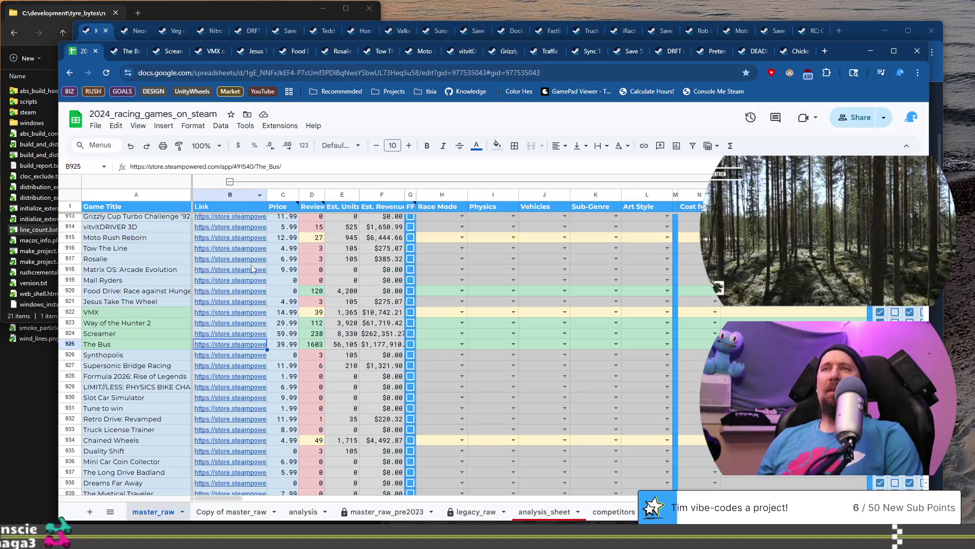
pyautogui.moveTo(229, 280)
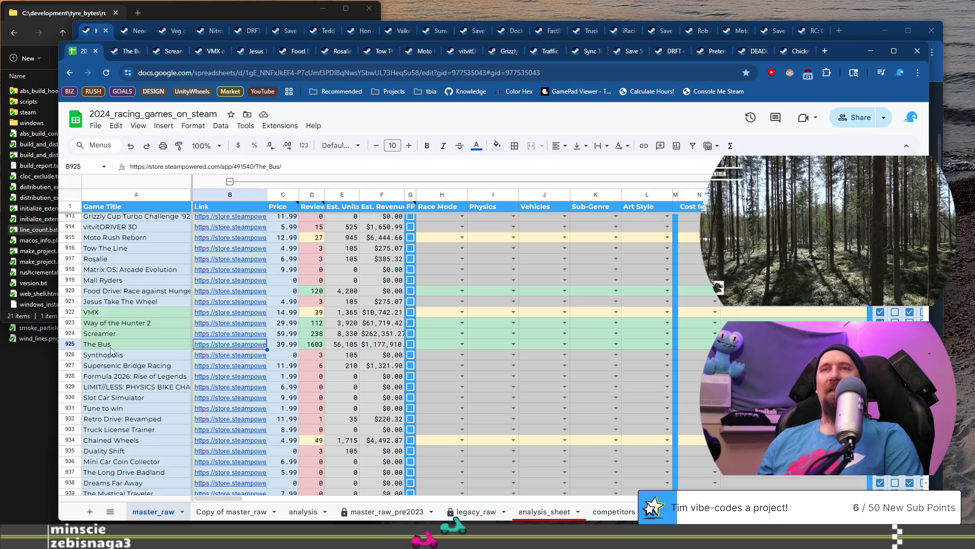
pyautogui.click(239, 360)
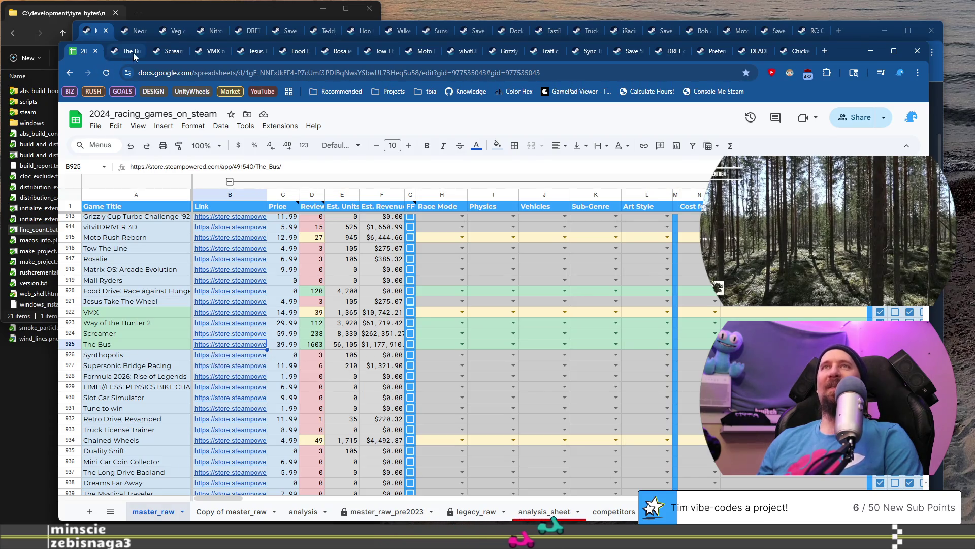
pyautogui.scroll(10, 139, 257)
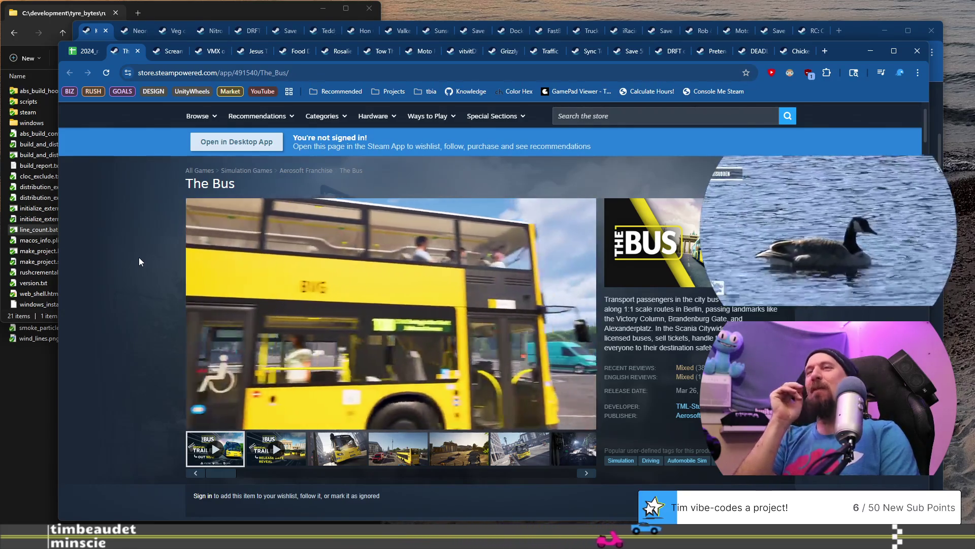
# Switch back to the 2024_racing_games_on_steam spreadsheet
pyautogui.click(78, 52)
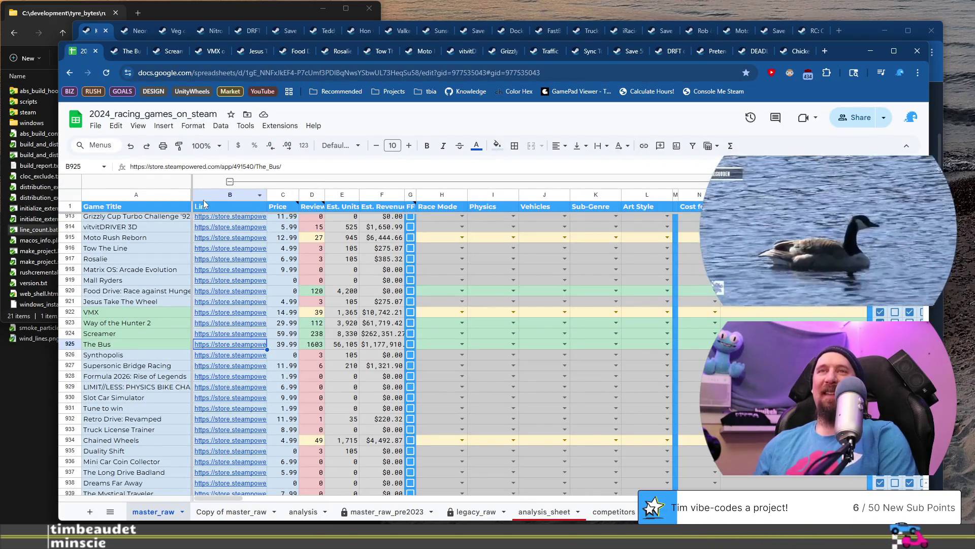
# Select the Synthopolis row in A926, scroll down, and pull the YouTube city-plugin video window into view
pyautogui.click(158, 355)
pyautogui.scroll(-2, 169, 300)
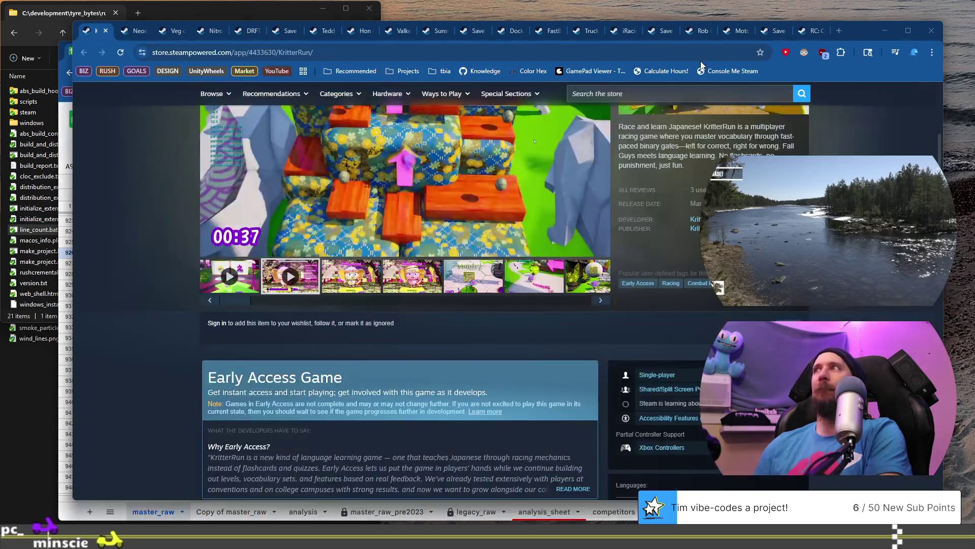
pyautogui.moveTo(698, 33)
pyautogui.mouseDown()
pyautogui.moveTo(495, 112)
pyautogui.moveTo(687, 48)
pyautogui.mouseUp()
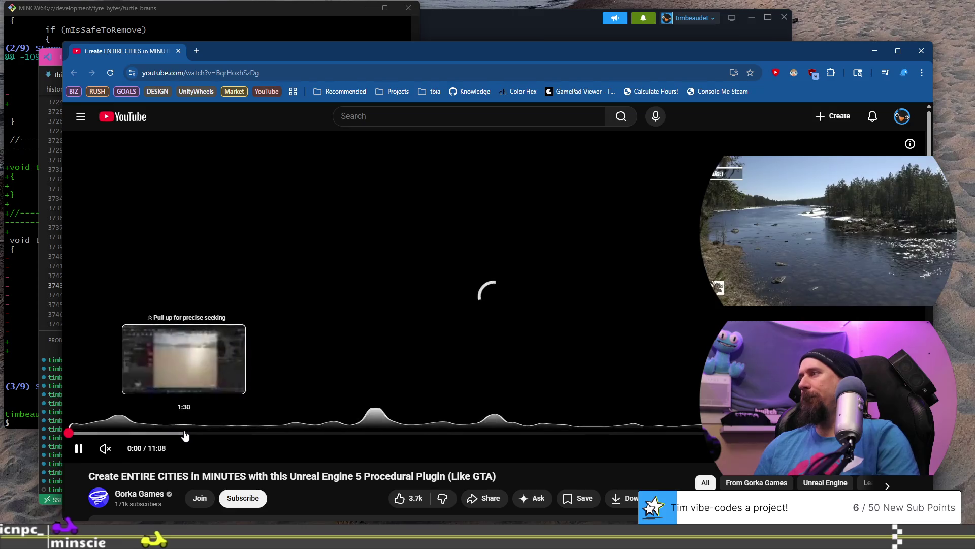
# Skim the Unreal Engine city plugin video from about 3:51 to the Downtown Highrise part, then close it
pyautogui.click(363, 433)
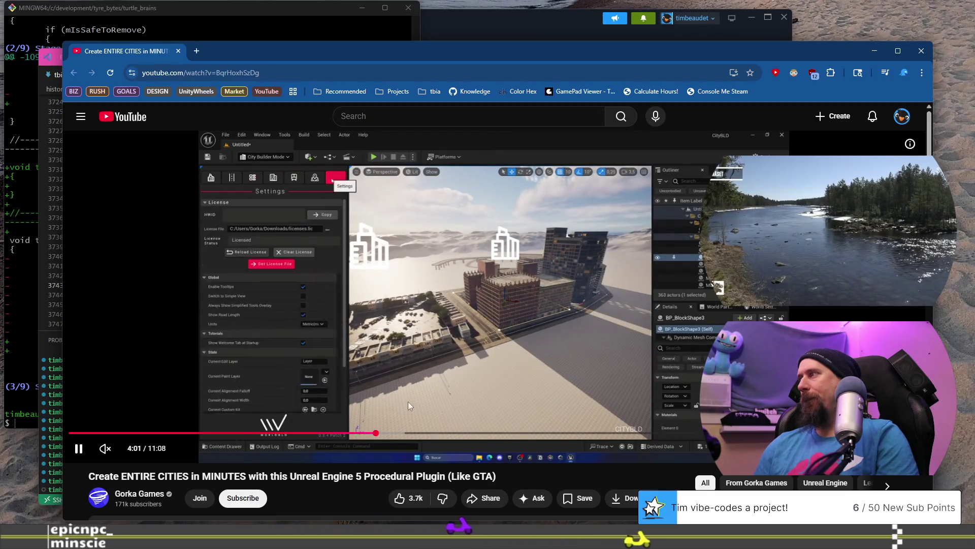
pyautogui.click(367, 434)
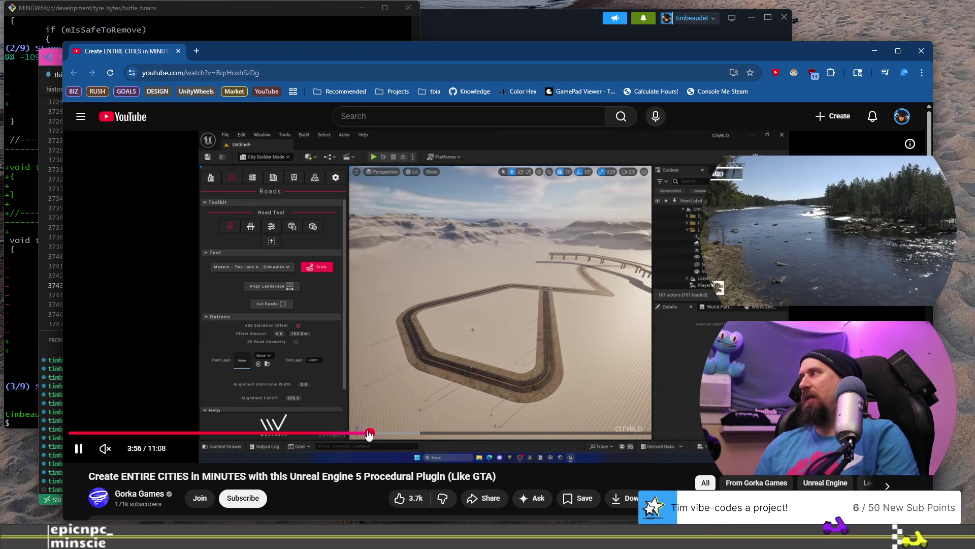
pyautogui.click(378, 433)
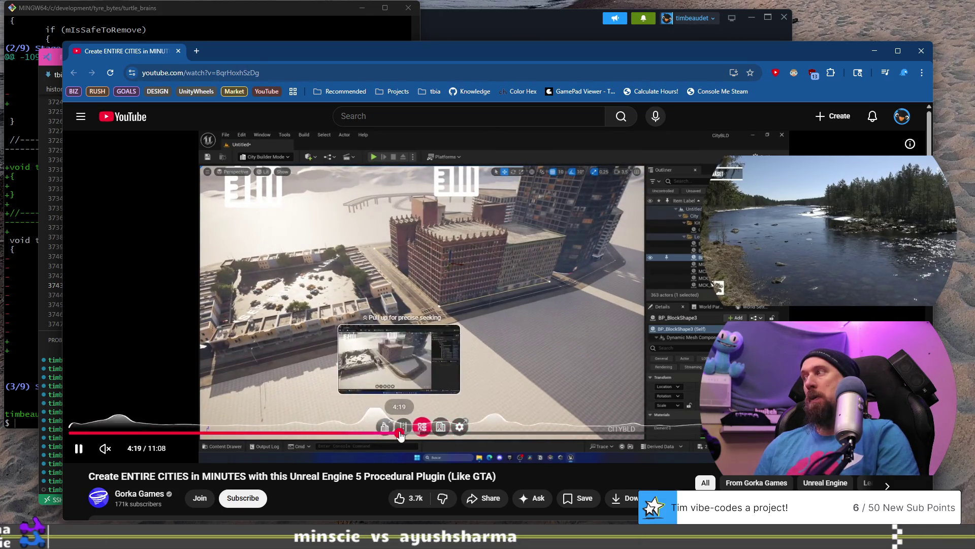
pyautogui.click(400, 433)
pyautogui.click(417, 433)
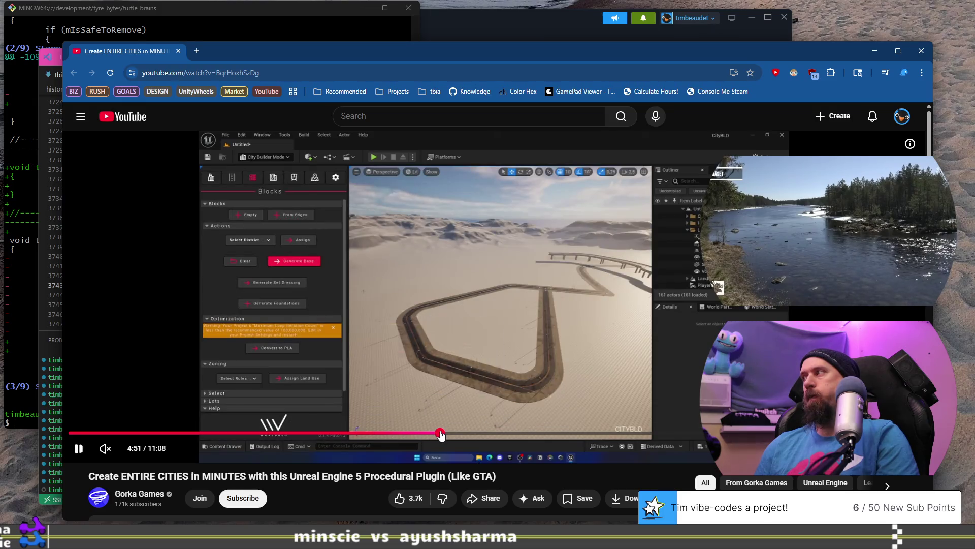
pyautogui.click(440, 434)
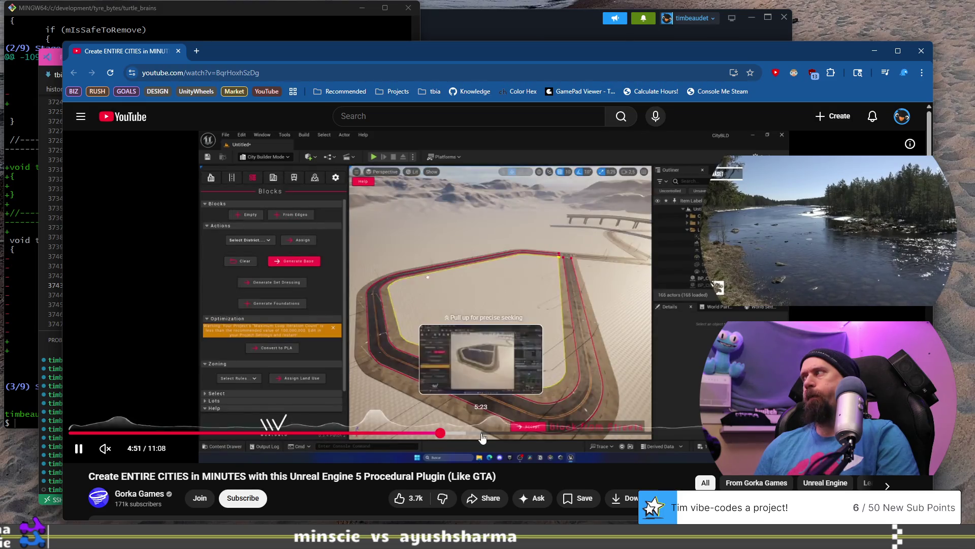
pyautogui.click(472, 434)
pyautogui.click(527, 433)
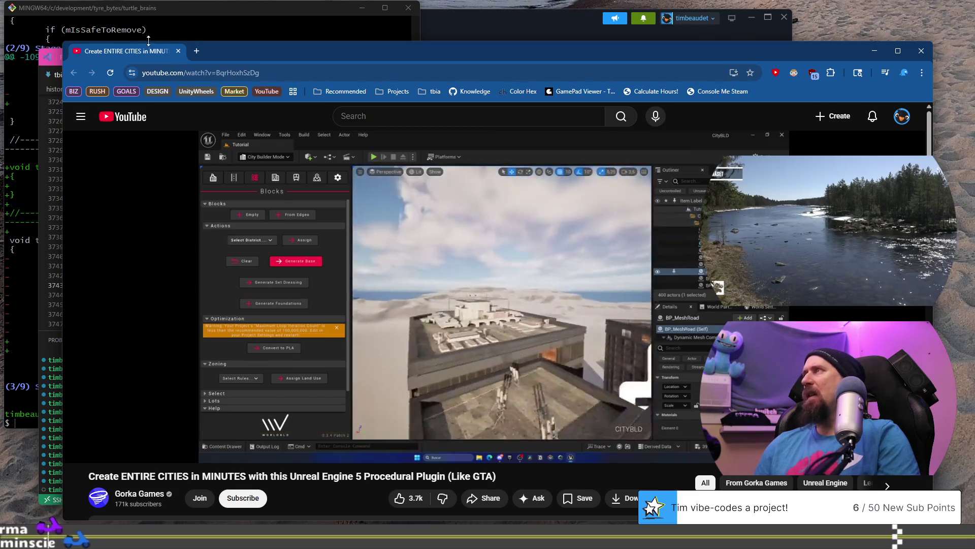
pyautogui.click(179, 51)
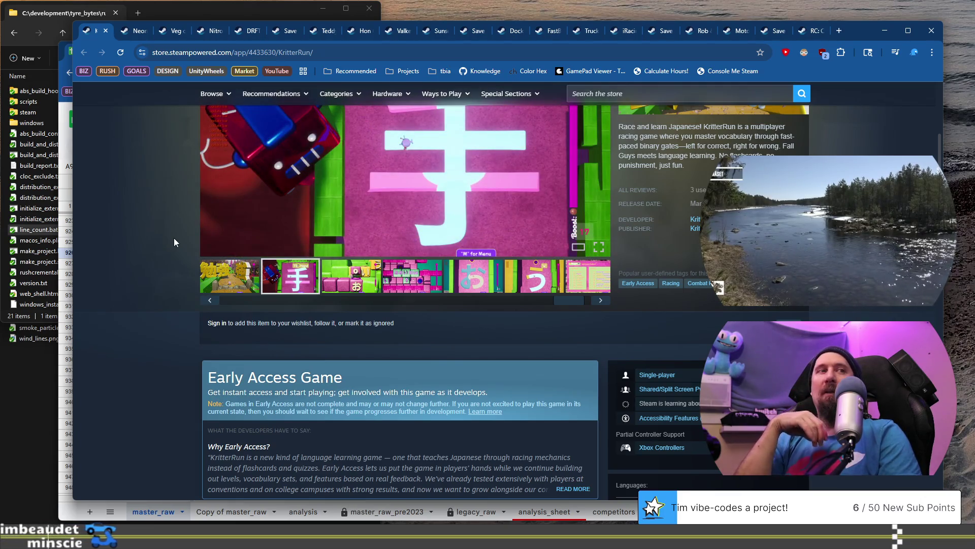
# Scroll KritterRun's store page back to the top and bring the racing games spreadsheet forward
pyautogui.moveTo(205, 147)
pyautogui.scroll(4, 194, 155)
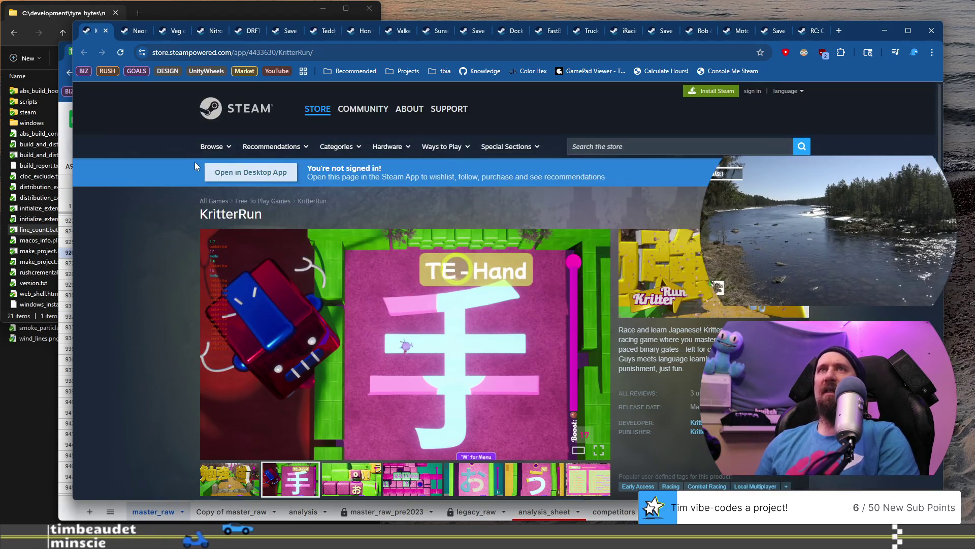
pyautogui.click(59, 143)
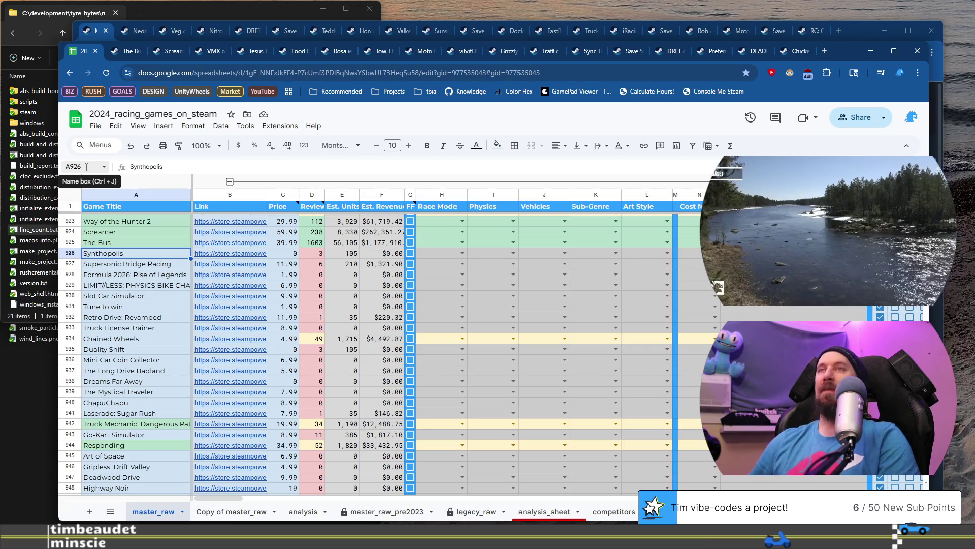
# Select Supersonic Bridge Racing in A927 and open its Steam page from the B927 link
pyautogui.click(158, 264)
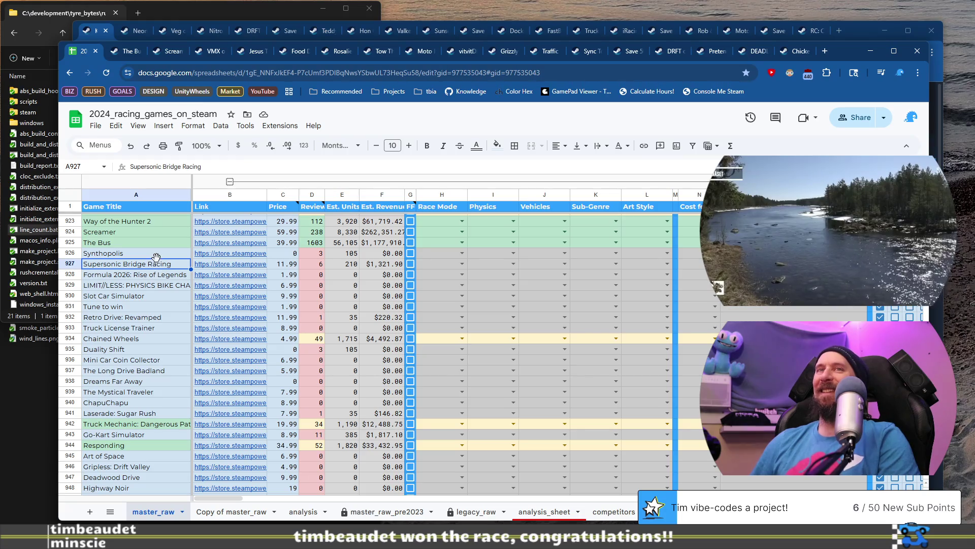
pyautogui.moveTo(231, 268)
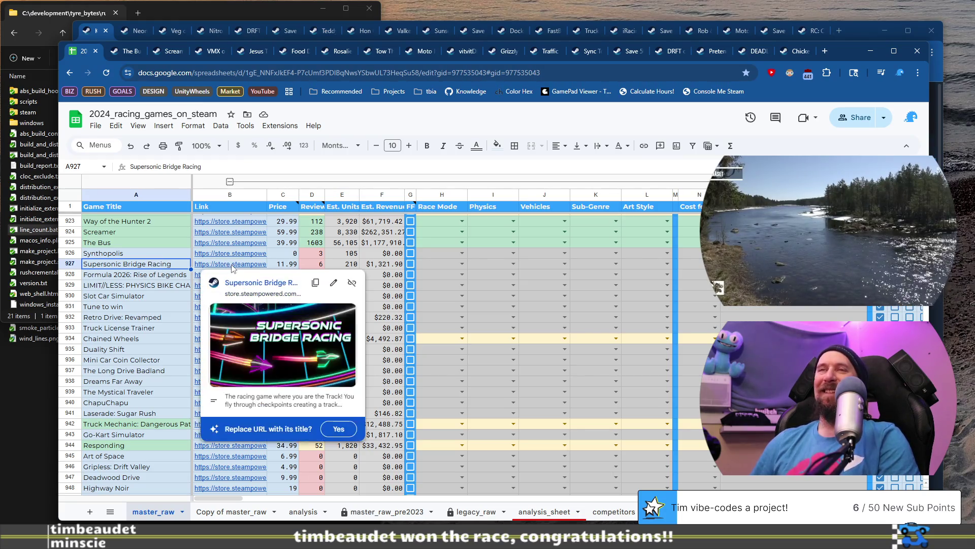
pyautogui.click(250, 286)
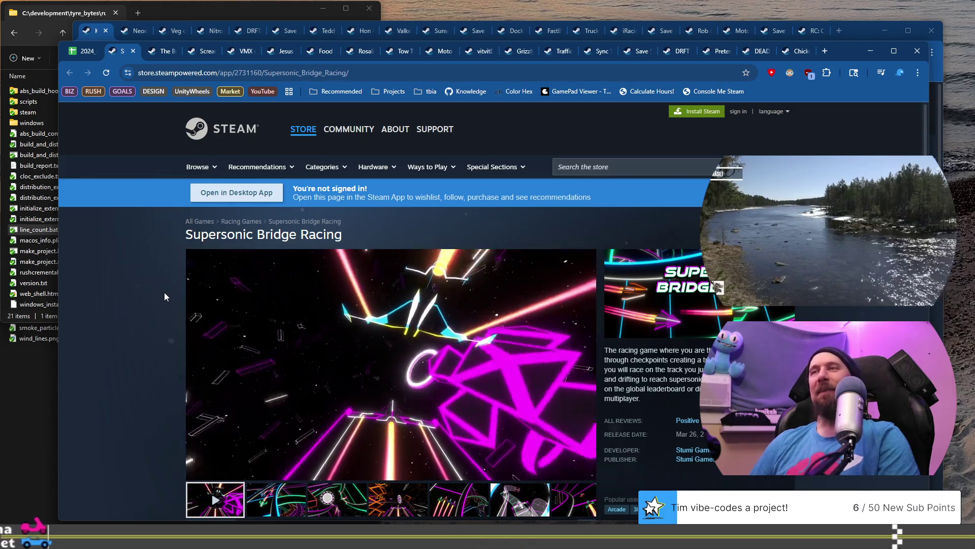
# View the third to fifth screenshots, then enlarge and close the orange-cube screenshot
pyautogui.scroll(-2, 324, 373)
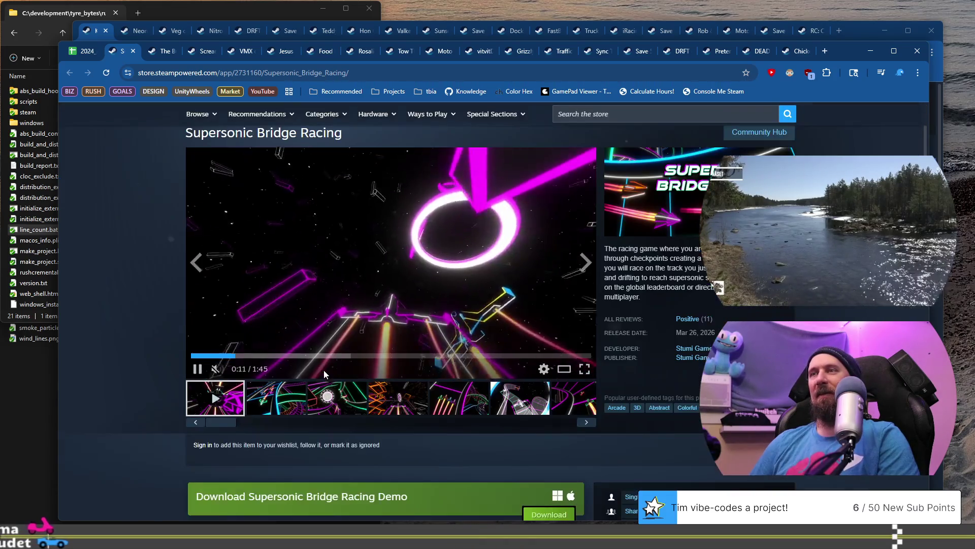
pyautogui.click(357, 403)
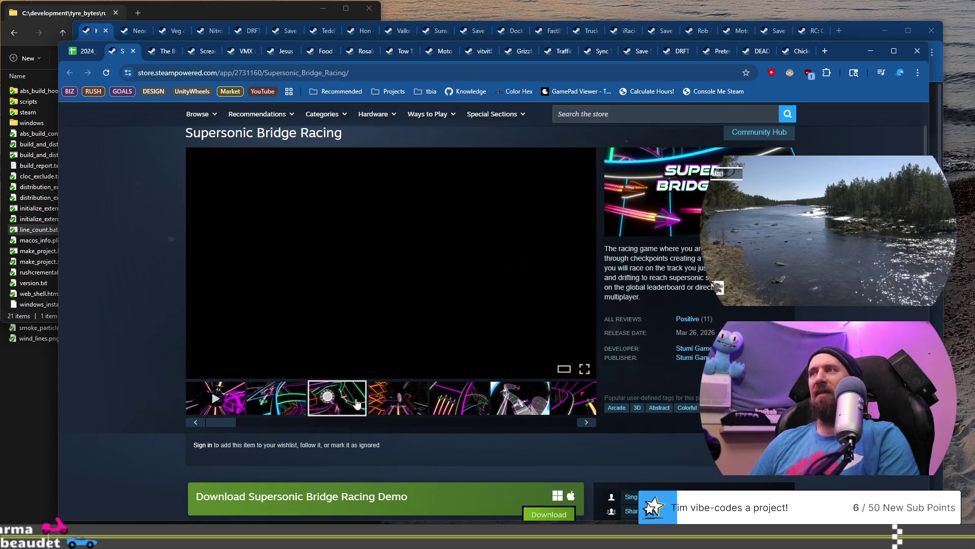
pyautogui.click(399, 404)
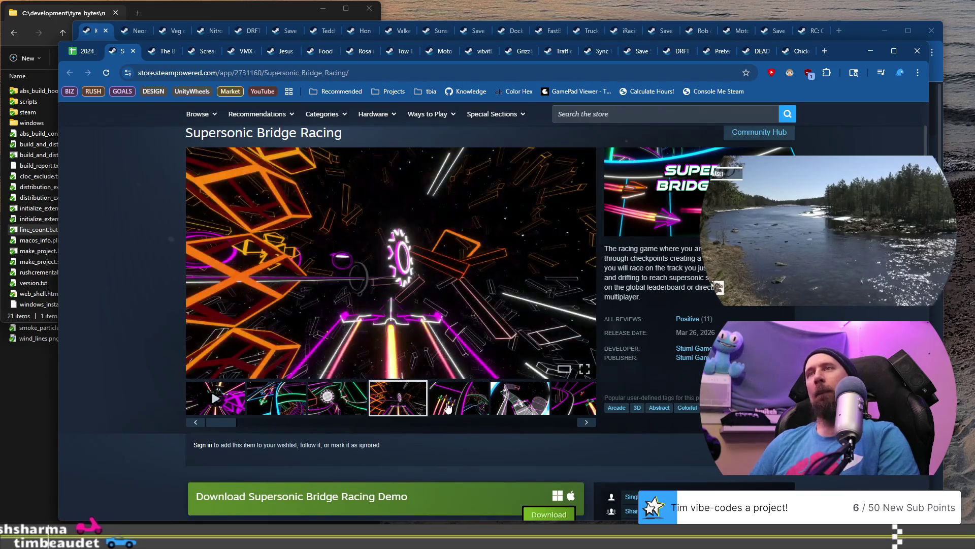
pyautogui.click(447, 406)
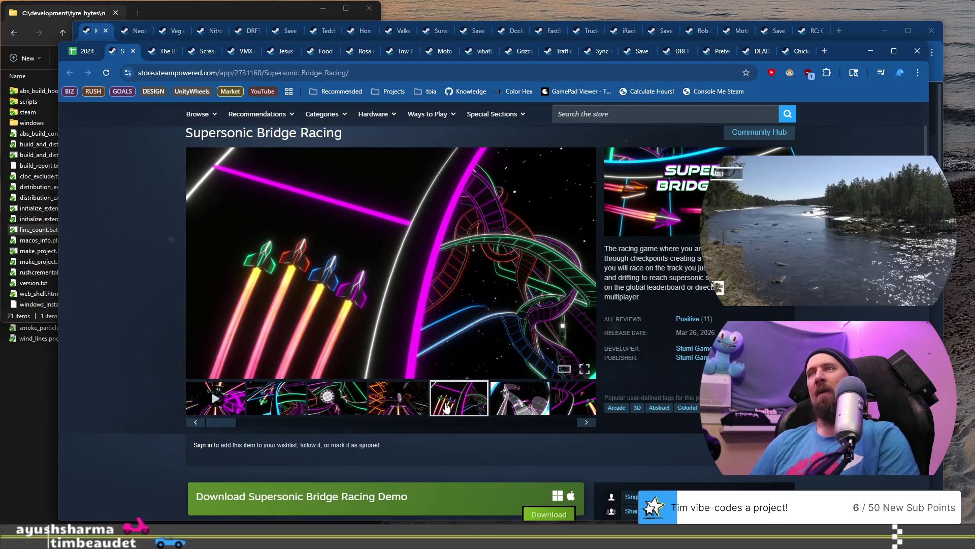
pyautogui.click(399, 401)
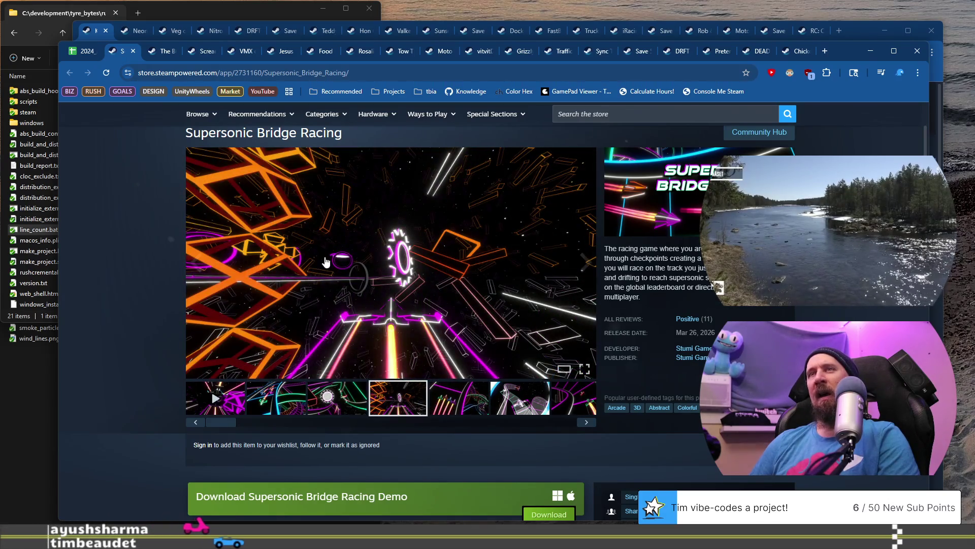
pyautogui.click(325, 261)
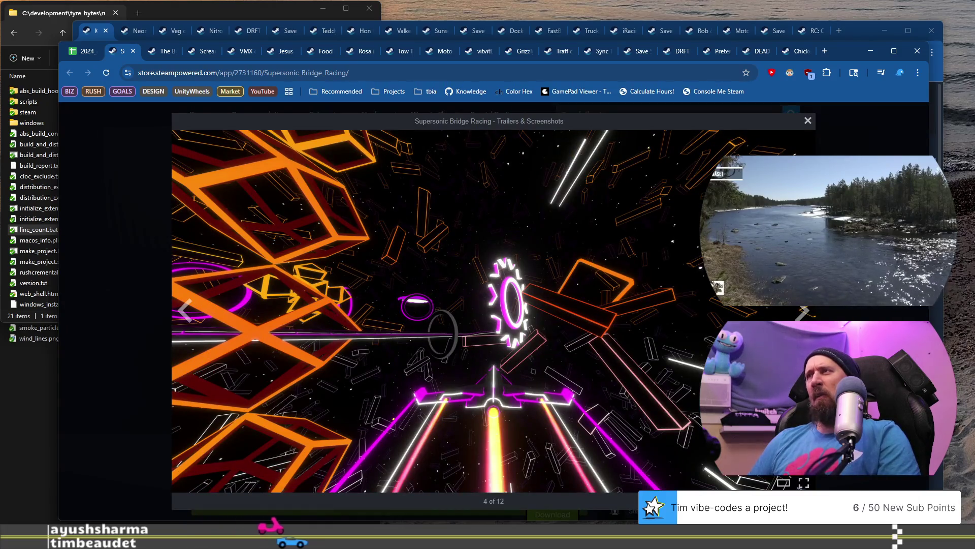
pyautogui.press('Escape')
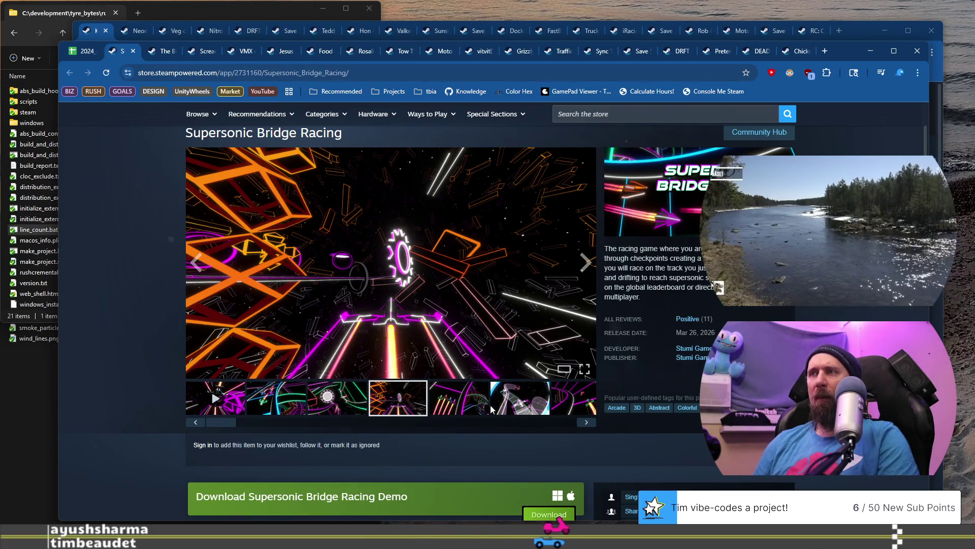
# Show the fifth and sixth screenshots and drag the thumbnail scrollbar back to the start
pyautogui.click(456, 403)
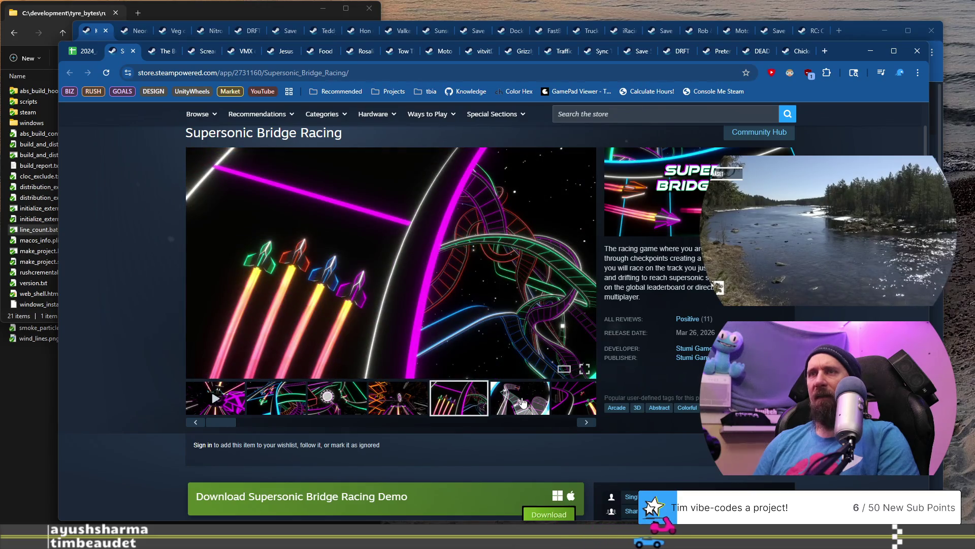
pyautogui.click(534, 402)
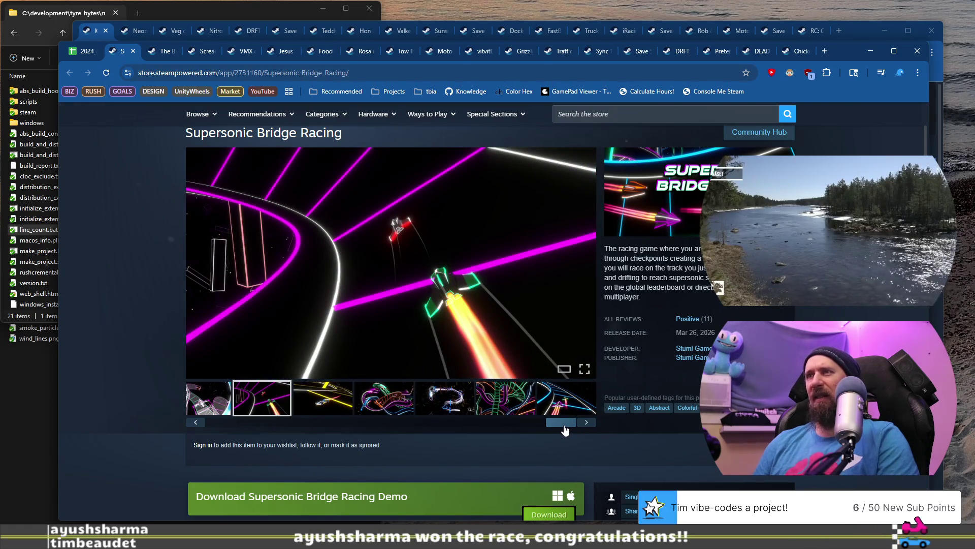
pyautogui.moveTo(563, 427); pyautogui.dragTo(176, 411)
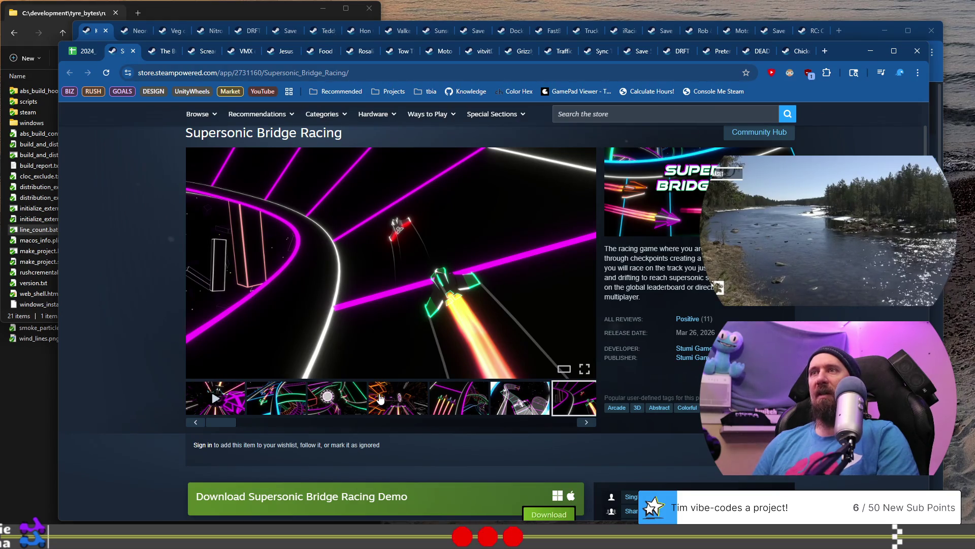
# Scroll down through the Supersonic Bridge Racing player reviews on its Steam page
pyautogui.scroll(-2, 344, 352)
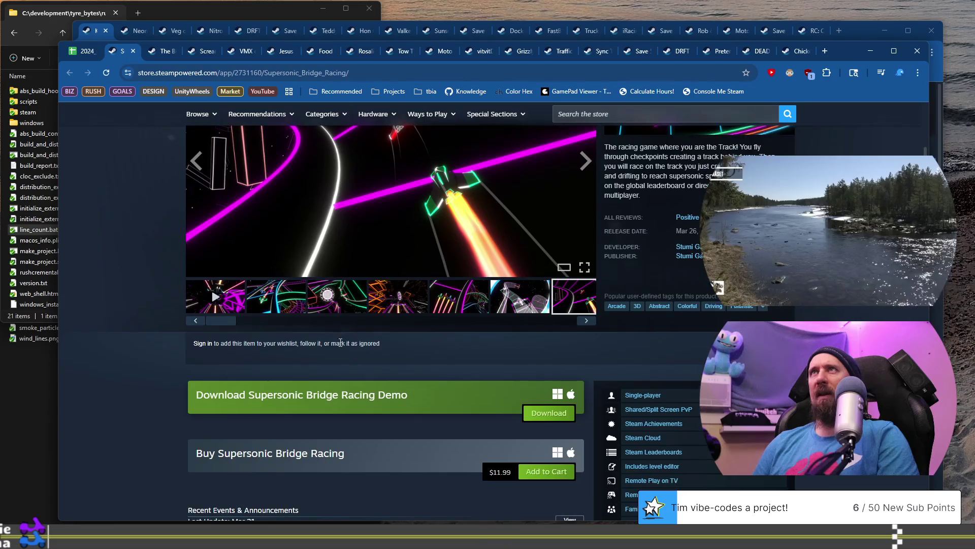
pyautogui.scroll(-4, 249, 318)
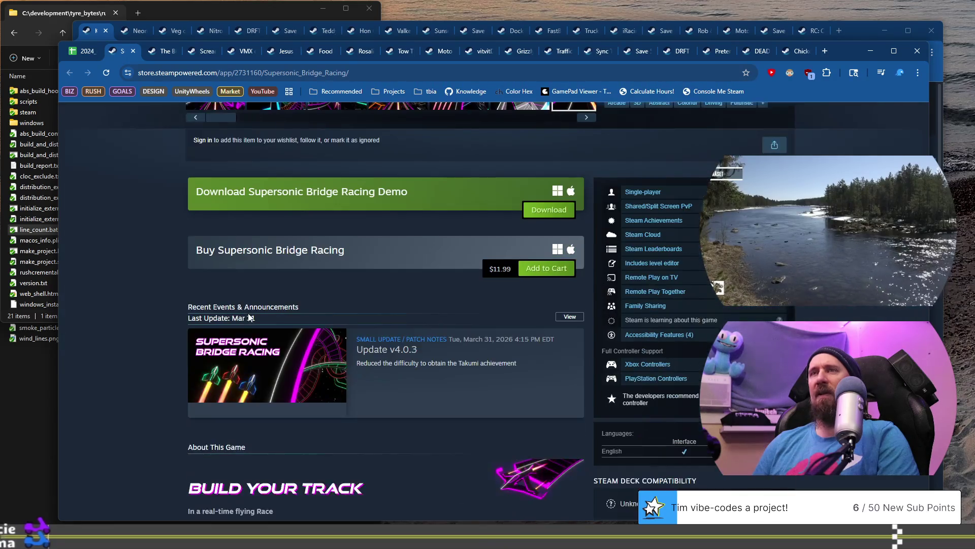
pyautogui.scroll(8, 249, 319)
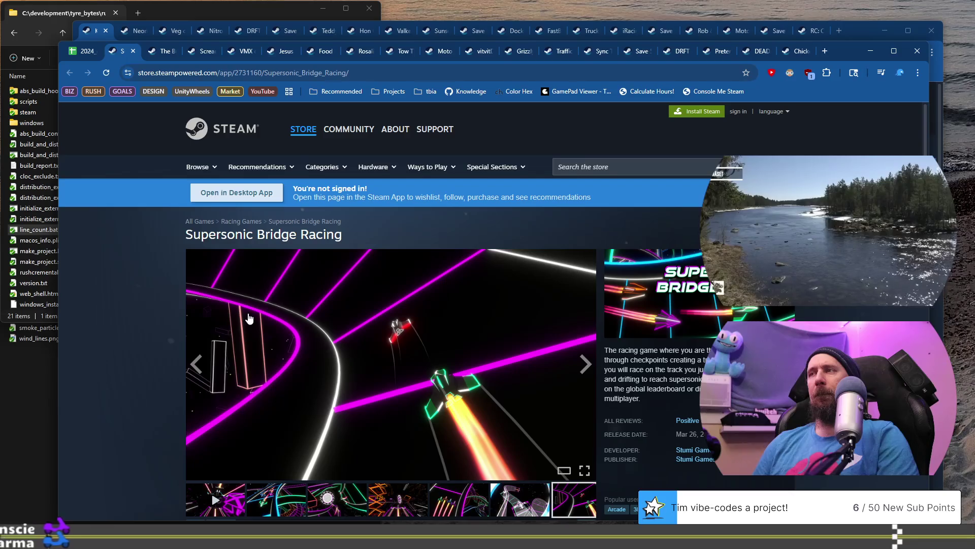
pyautogui.scroll(-20, 249, 318)
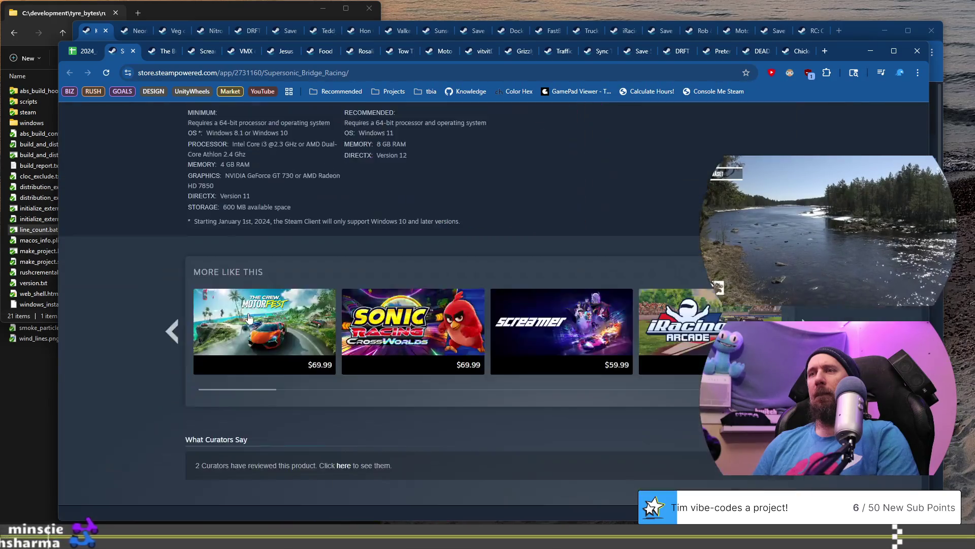
pyautogui.scroll(-3, 248, 317)
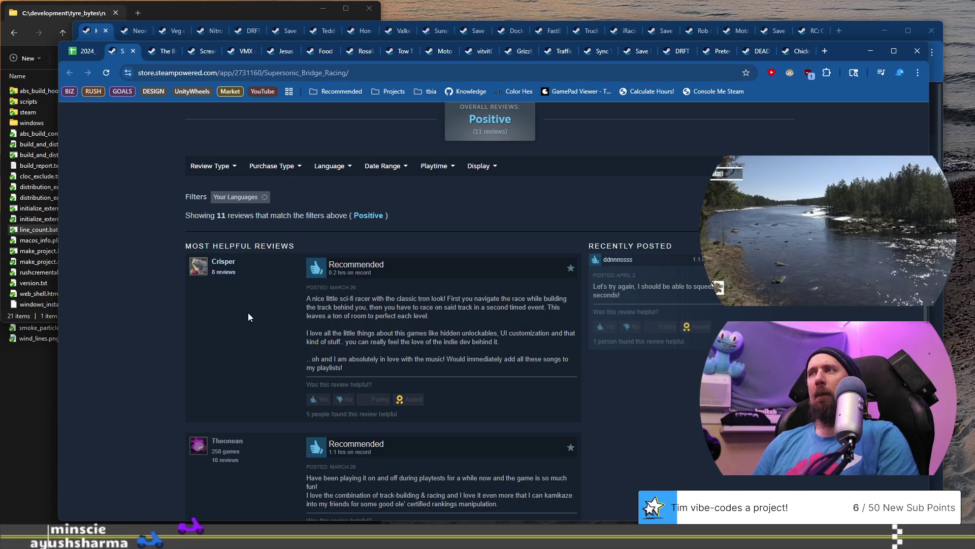
pyautogui.scroll(-1, 248, 314)
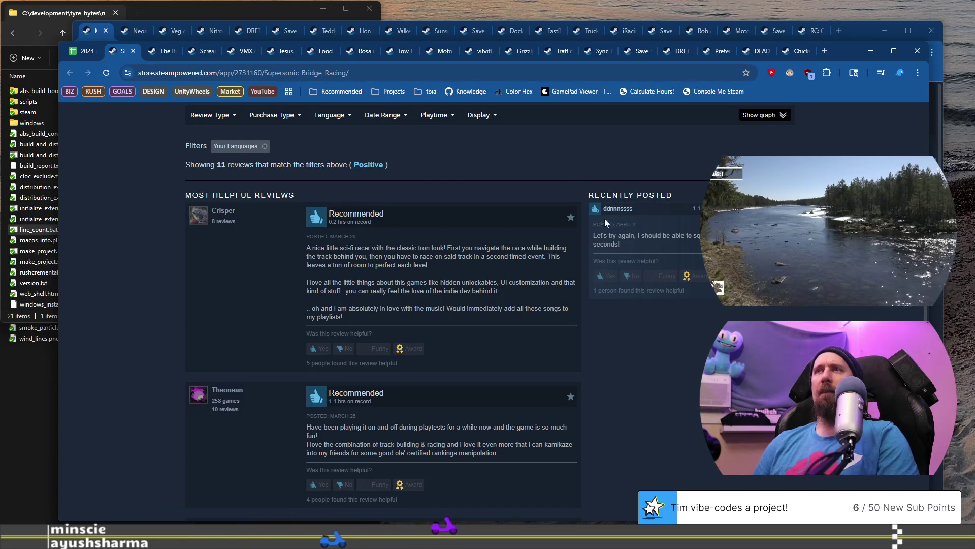
pyautogui.scroll(-6, 223, 243)
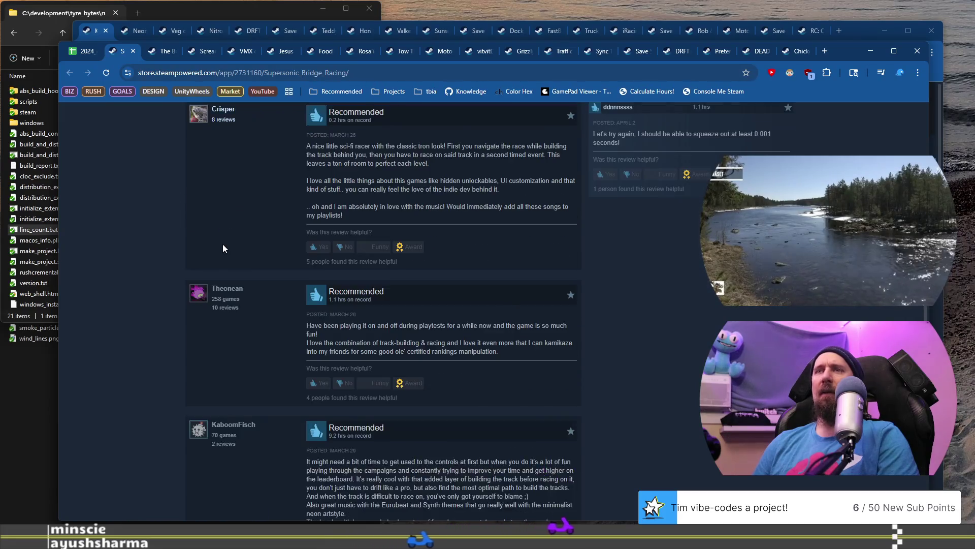
pyautogui.scroll(-8, 153, 269)
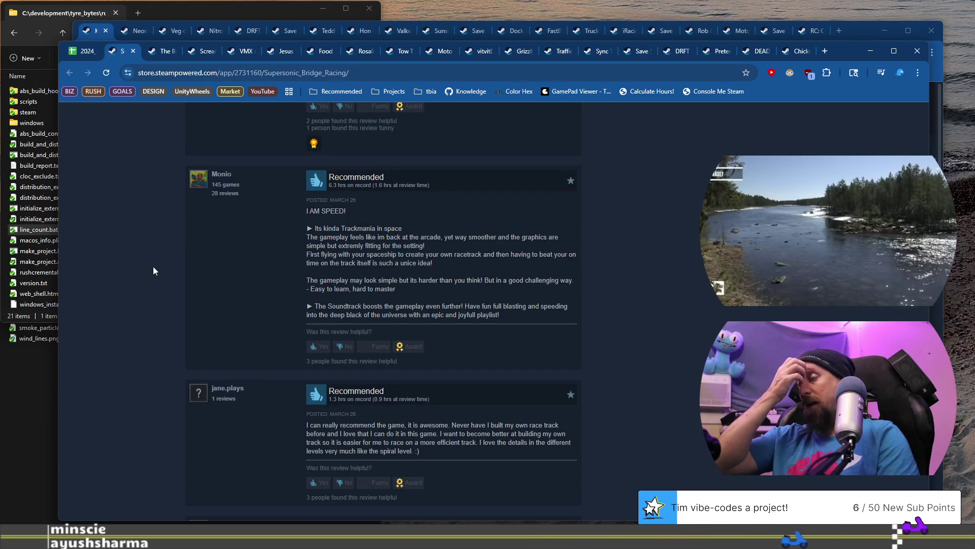
pyautogui.scroll(-9, 176, 277)
pyautogui.scroll(-8, 169, 276)
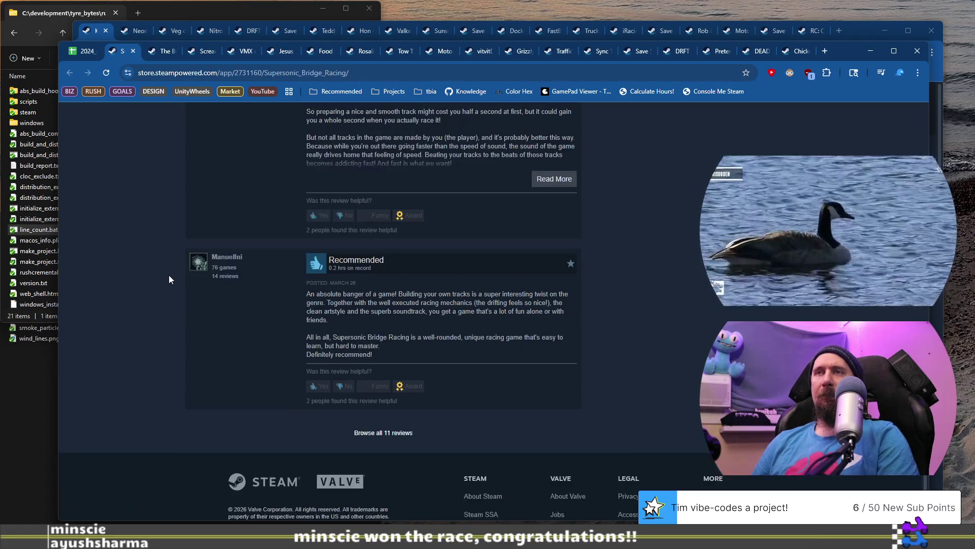
# Back in the spreadsheet, open the Formula 2026: Rise of Legends store link
pyautogui.click(83, 51)
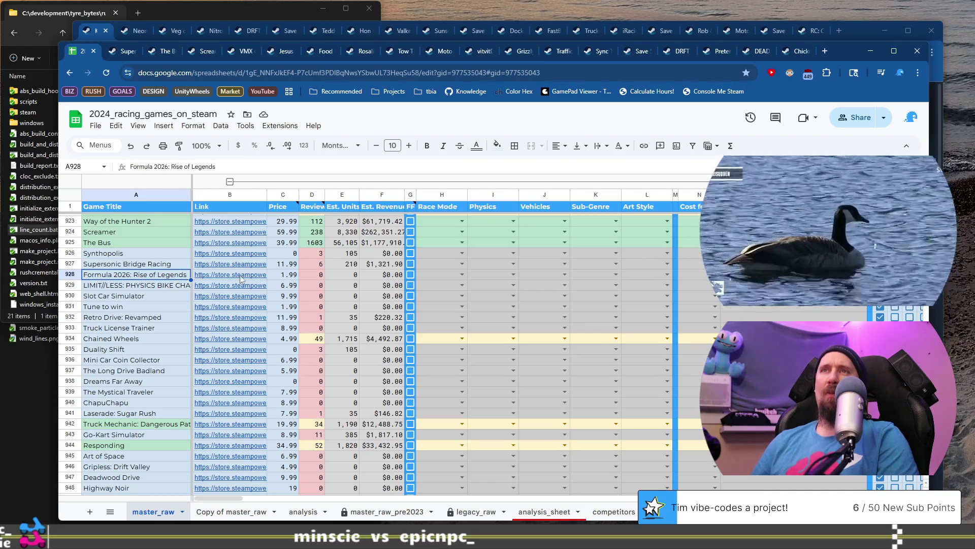
pyautogui.moveTo(242, 280)
pyautogui.click(257, 293)
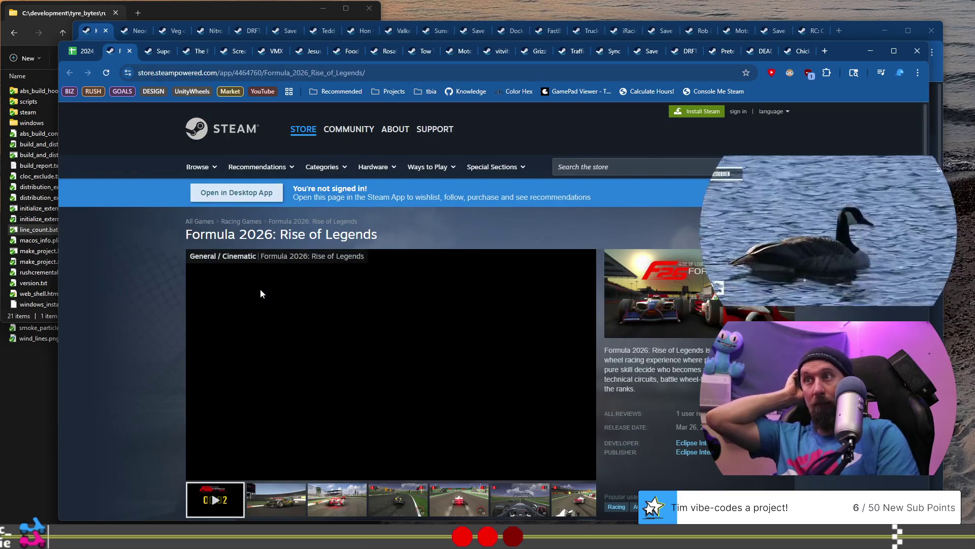
# Page through the Formula 2026 race and cockpit screenshots, then return to the spreadsheet
pyautogui.scroll(-1, 145, 347)
pyautogui.scroll(-1, 144, 343)
pyautogui.scroll(2, 123, 395)
pyautogui.scroll(-1, 115, 387)
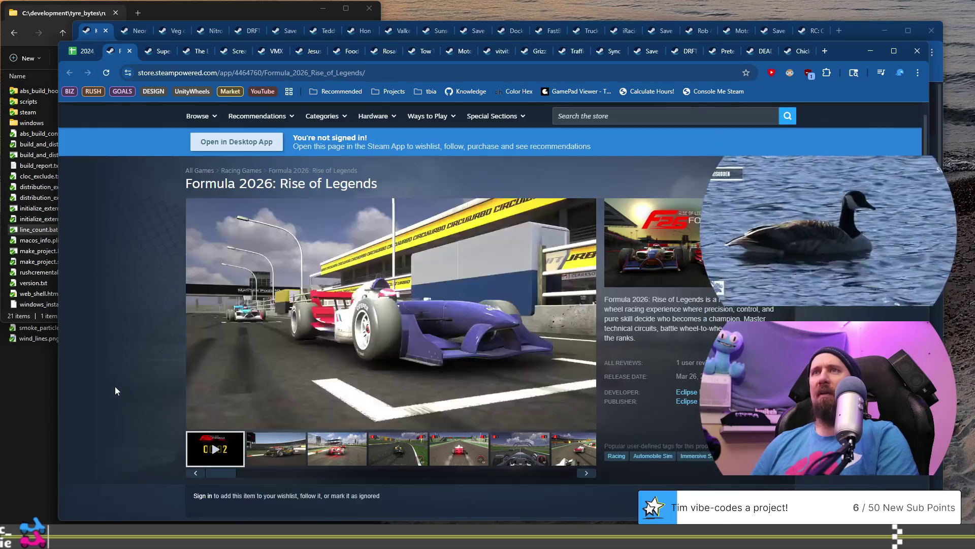
pyautogui.click(417, 455)
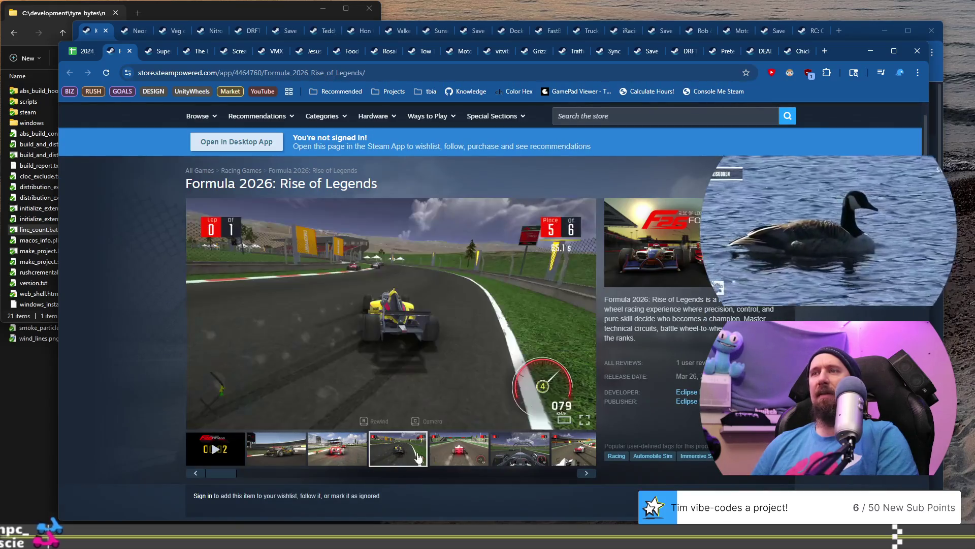
pyautogui.click(473, 455)
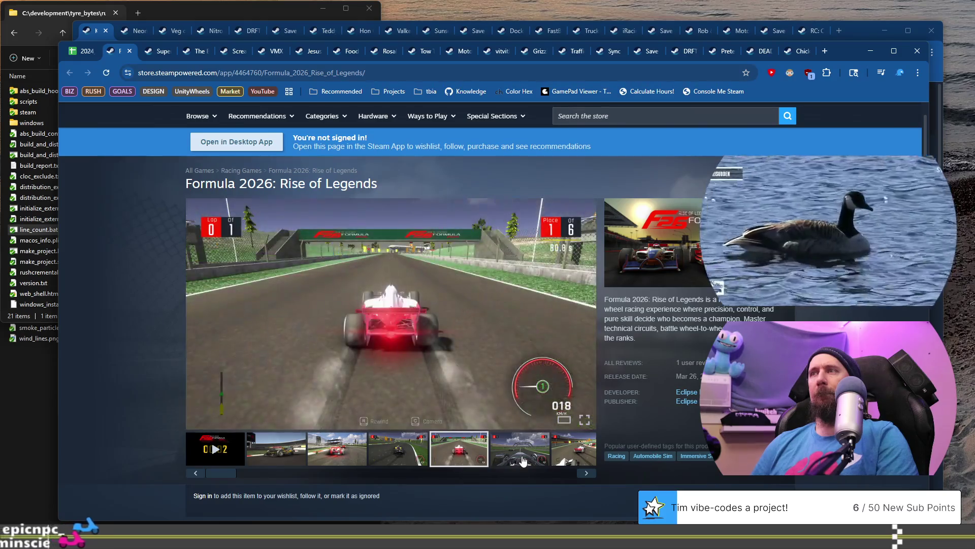
pyautogui.click(536, 454)
pyautogui.click(585, 473)
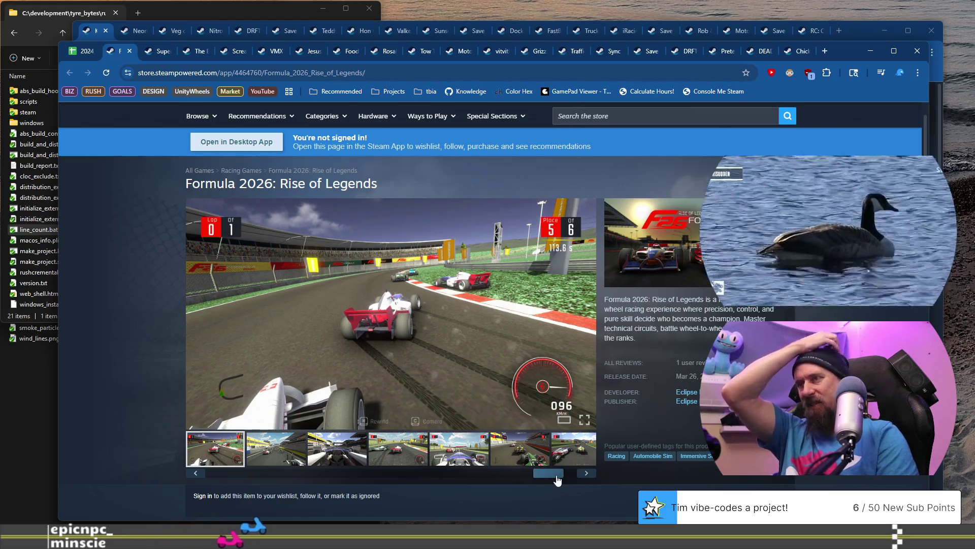
pyautogui.moveTo(539, 475); pyautogui.dragTo(499, 478)
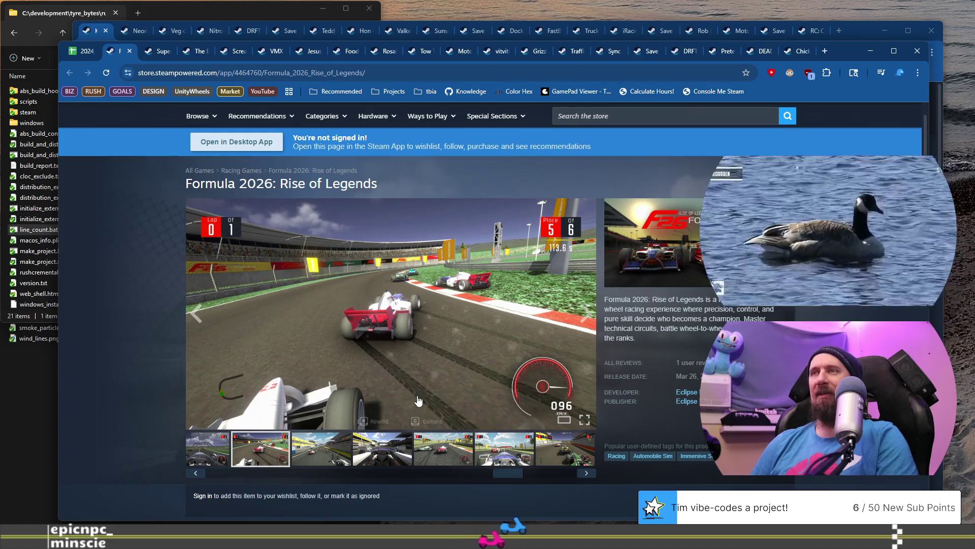
pyautogui.click(454, 452)
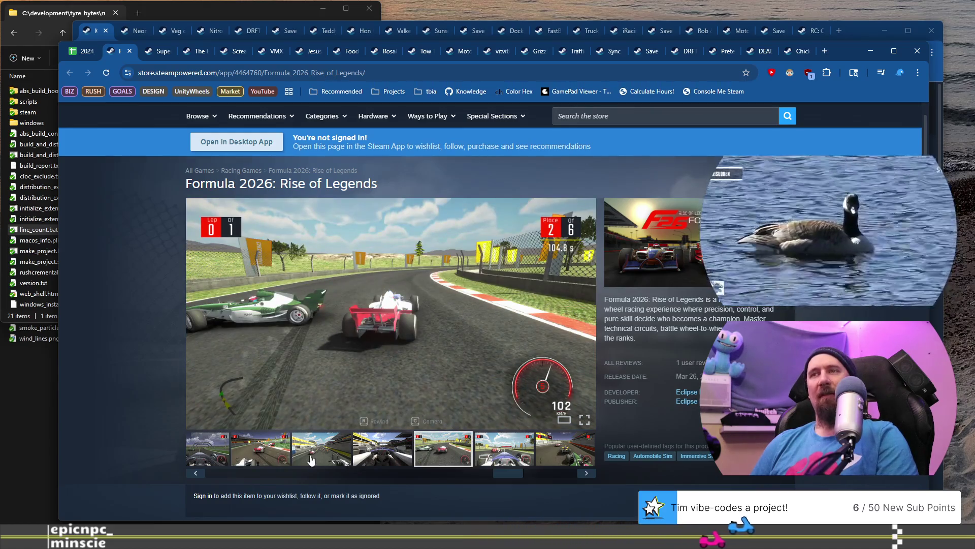
pyautogui.click(311, 458)
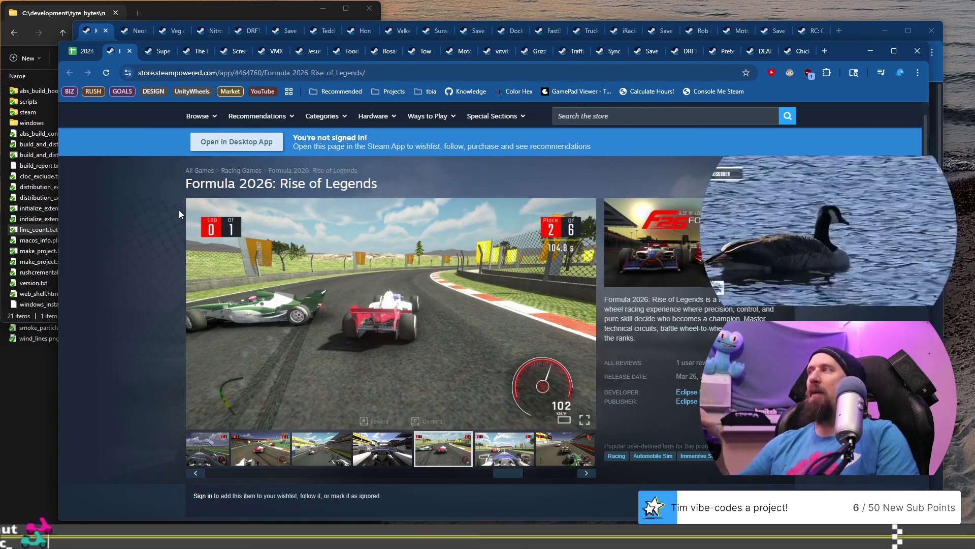
pyautogui.click(74, 52)
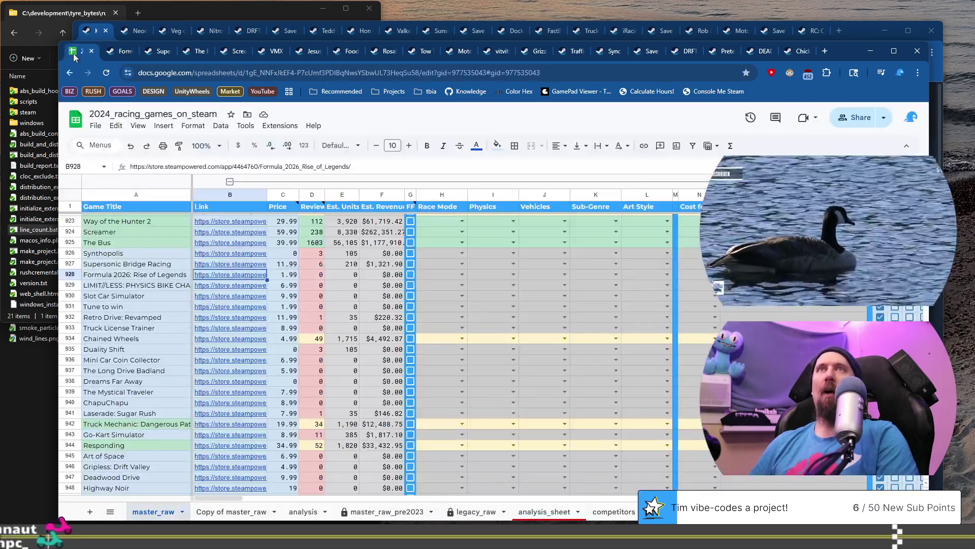
# Open the LIMIT//LESS: Physics Bike Challenge store page from cell B929's link
pyautogui.click(151, 287)
pyautogui.click(254, 286)
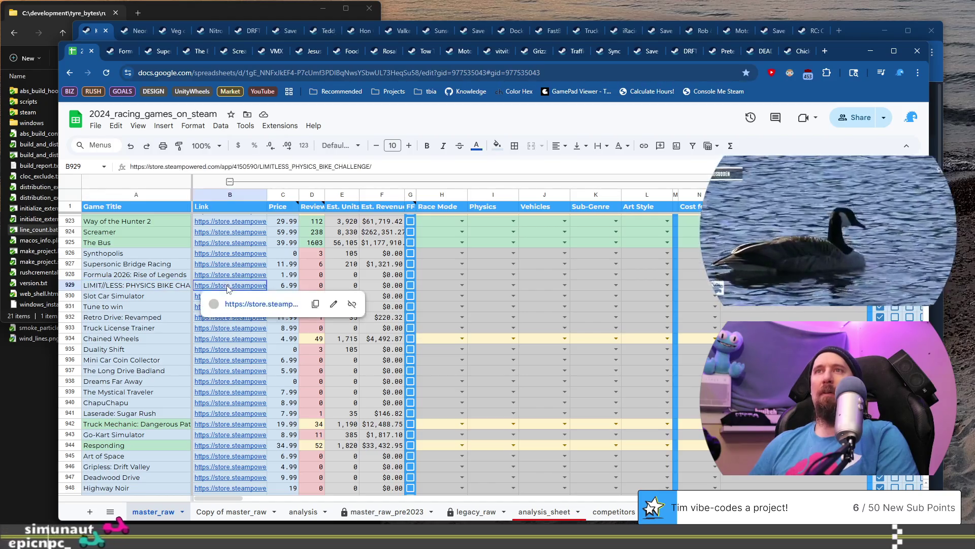
pyautogui.click(269, 303)
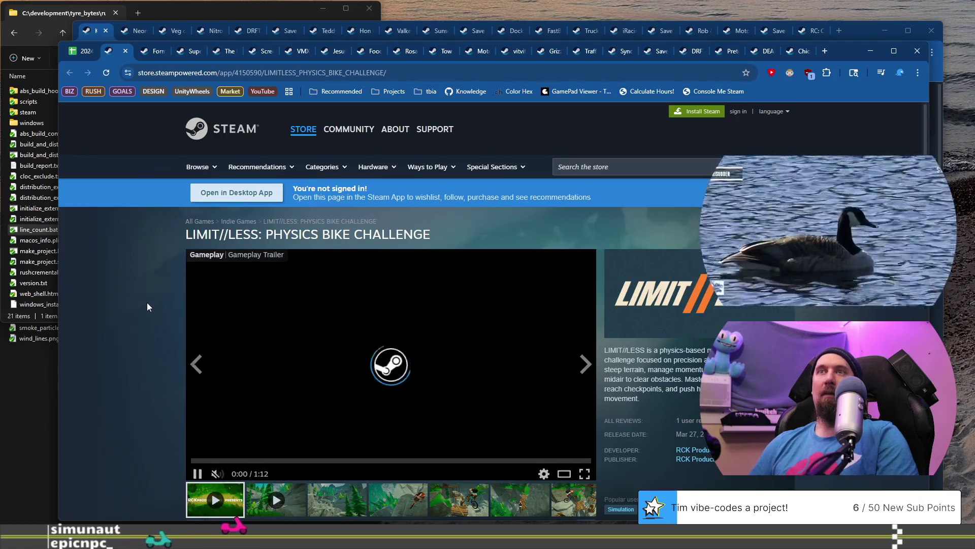
# Browse the LIMIT//LESS screenshot gallery and start its gameplay trailer
pyautogui.scroll(-2, 147, 303)
pyautogui.click(450, 403)
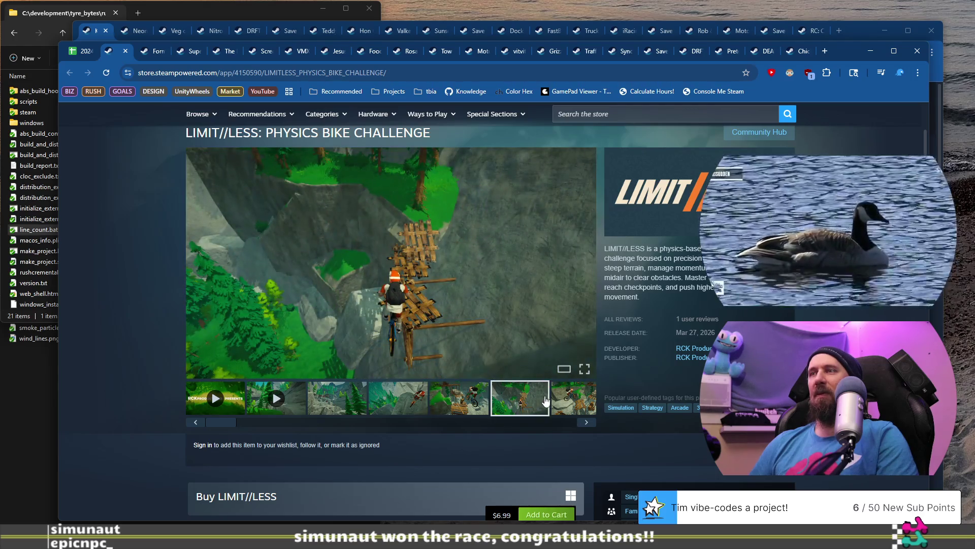
pyautogui.click(562, 399)
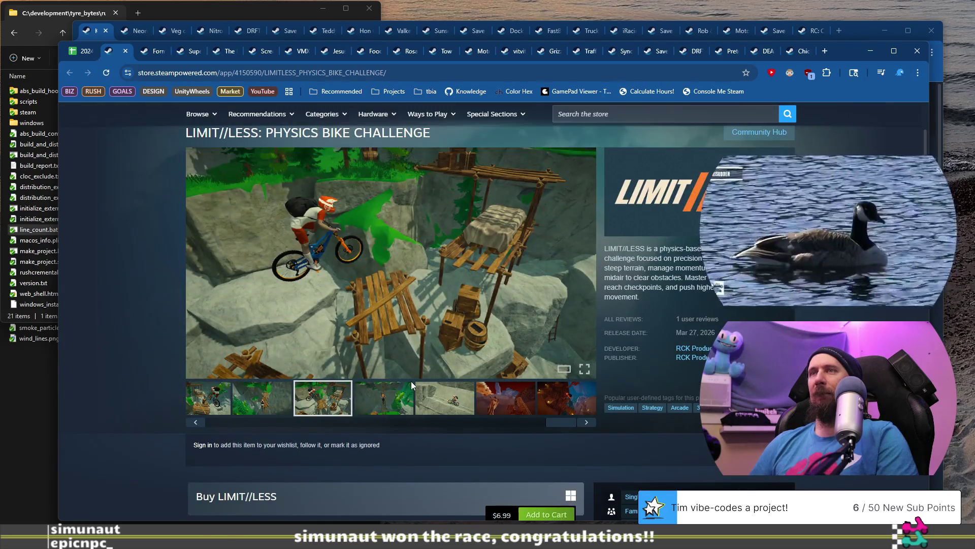
pyautogui.moveTo(560, 424); pyautogui.dragTo(193, 427)
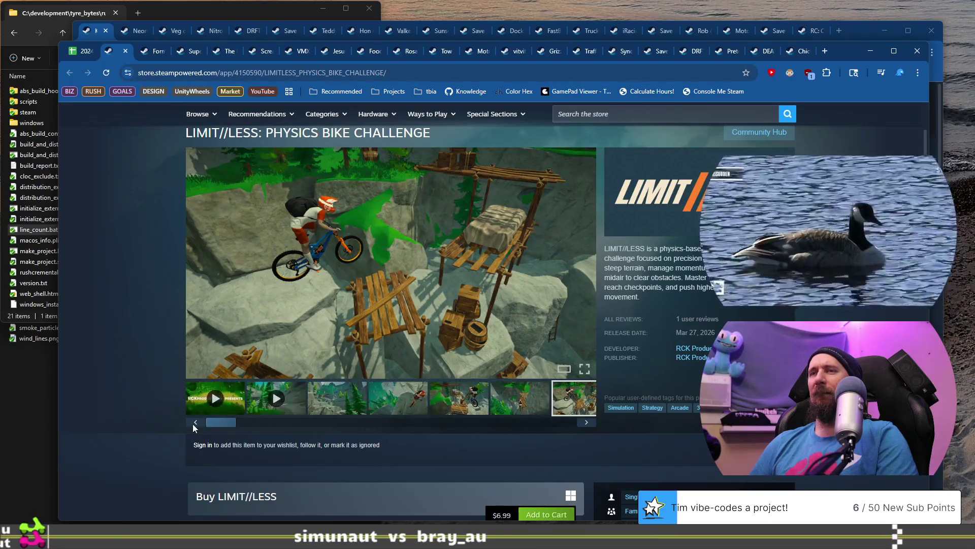
pyautogui.click(235, 401)
pyautogui.click(250, 356)
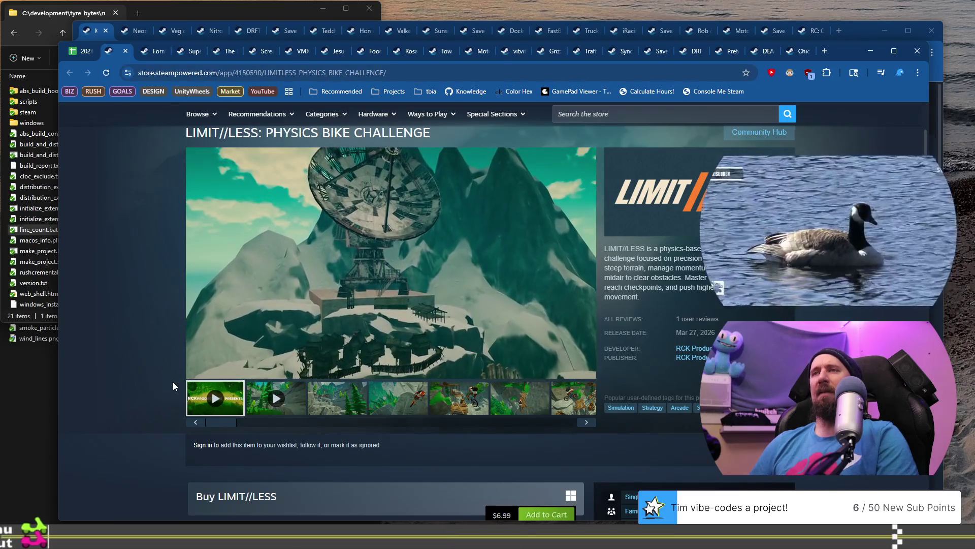
# Pause the LIMIT//LESS trailer and skip ahead to around 0:28, then 0:49
pyautogui.click(344, 351)
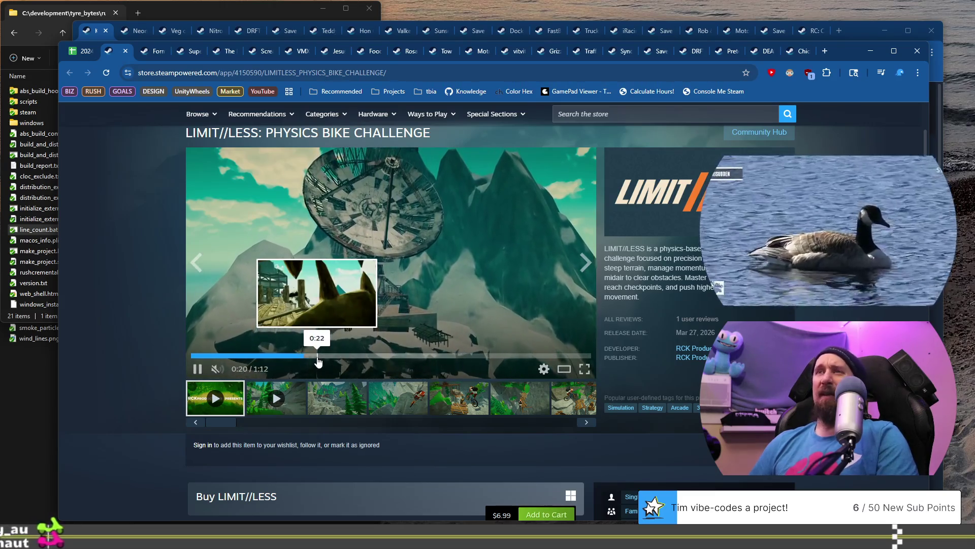
pyautogui.click(350, 356)
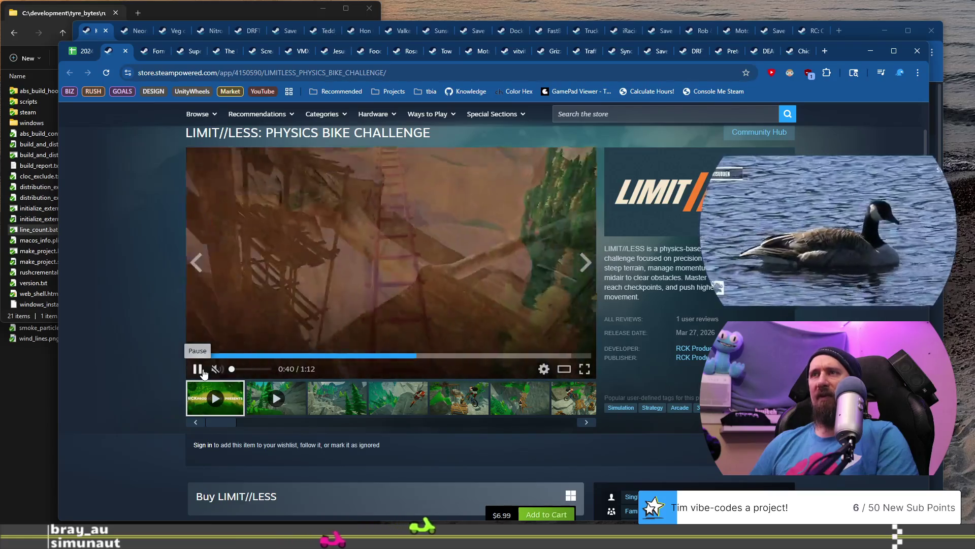
pyautogui.click(459, 356)
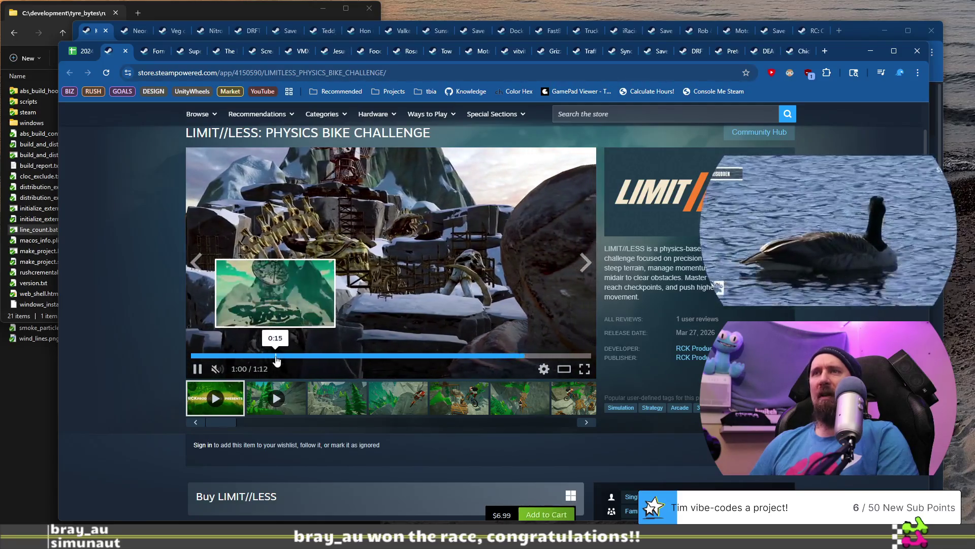
# Rewind the trailer to near its 0:05 intro, then return to the spreadsheet
pyautogui.click(277, 355)
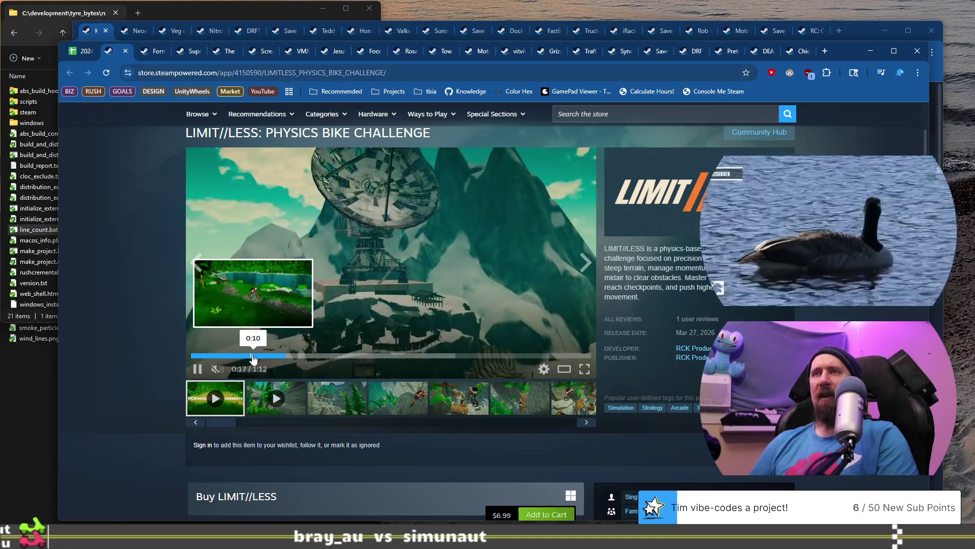
pyautogui.click(259, 356)
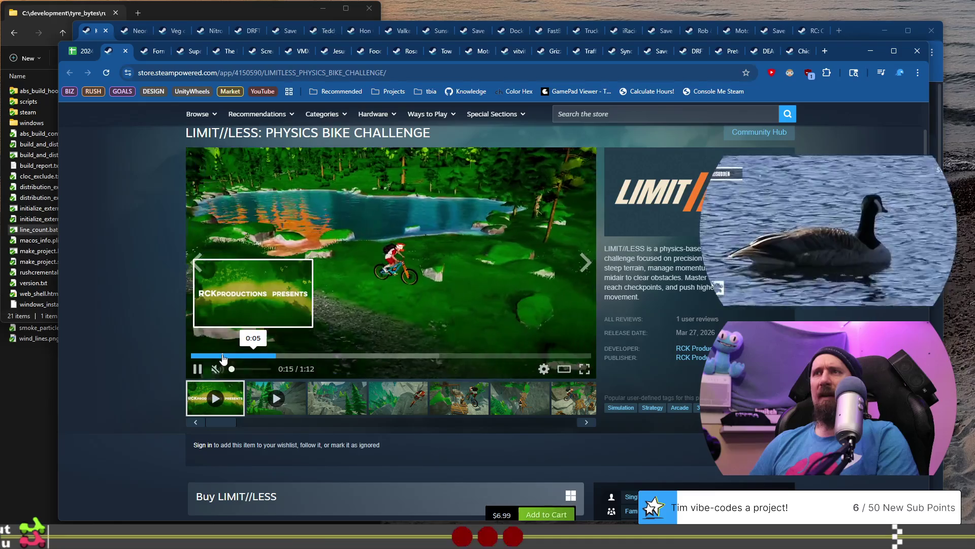
pyautogui.click(225, 357)
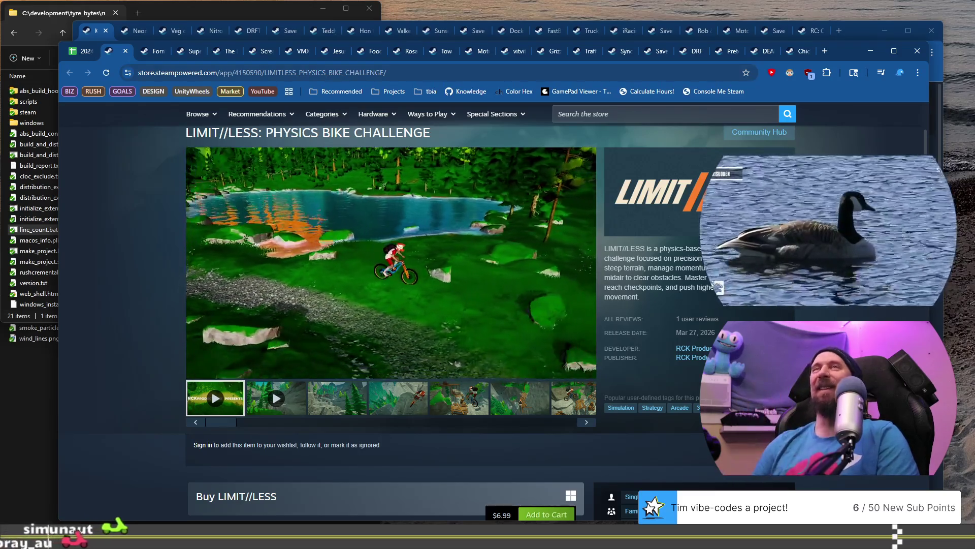
pyautogui.scroll(-4, 267, 267)
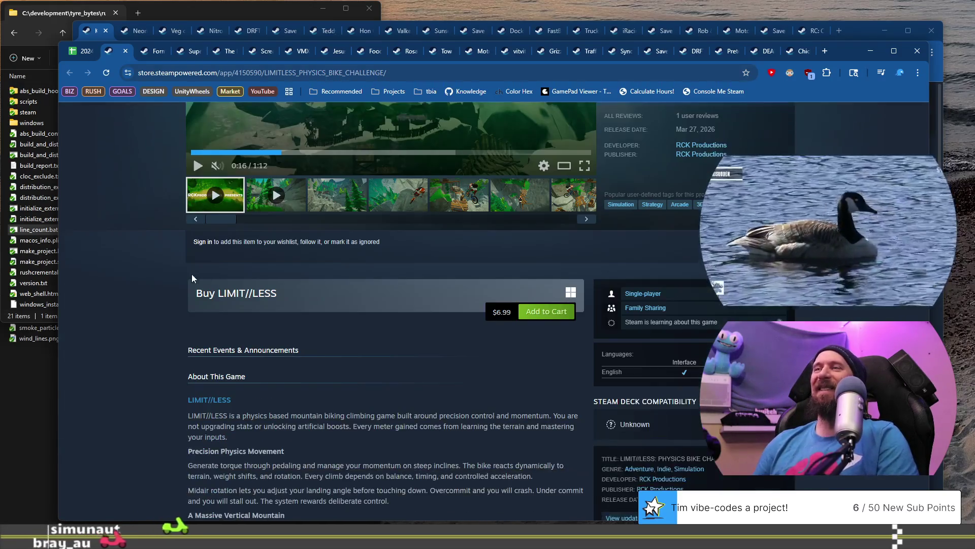
pyautogui.click(80, 52)
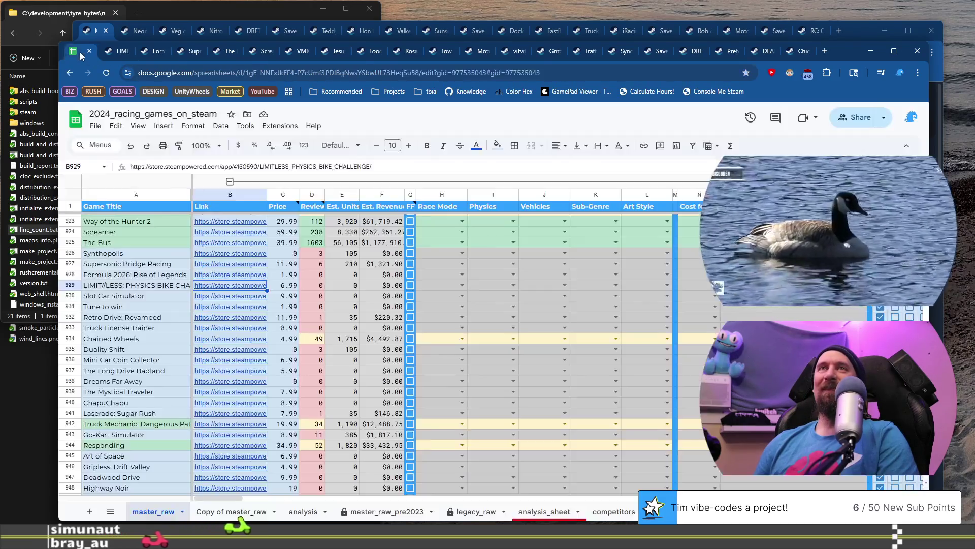
# Open the Slot Car Simulator store link from row 930 in a new tab
pyautogui.click(137, 301)
pyautogui.click(226, 301)
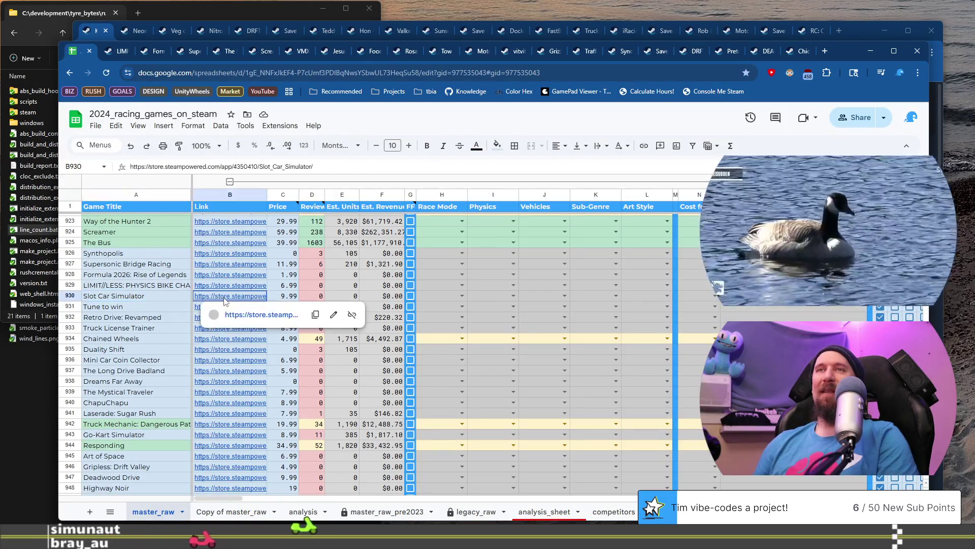
pyautogui.click(264, 315)
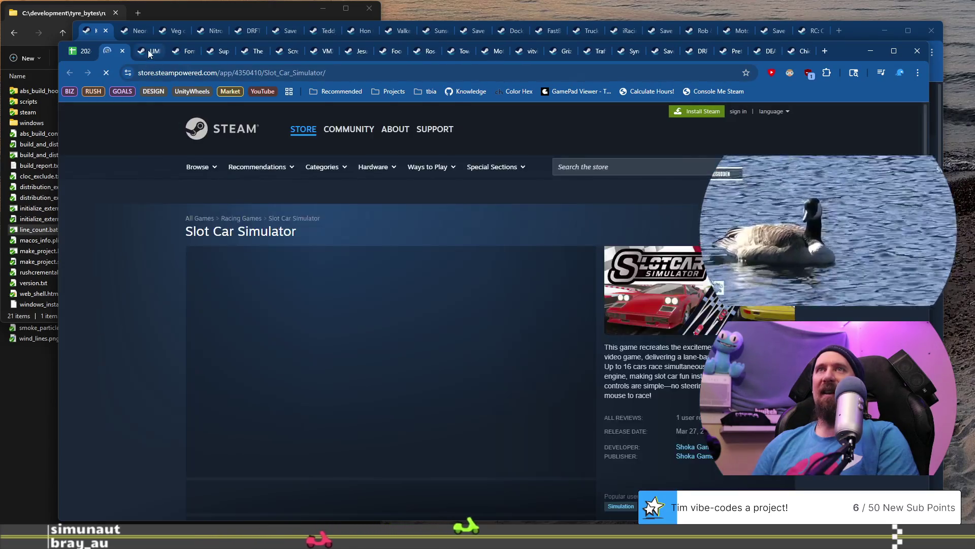
# Look over the LIMIT//LESS page again, then switch to the Slot Car Simulator page
pyautogui.click(148, 50)
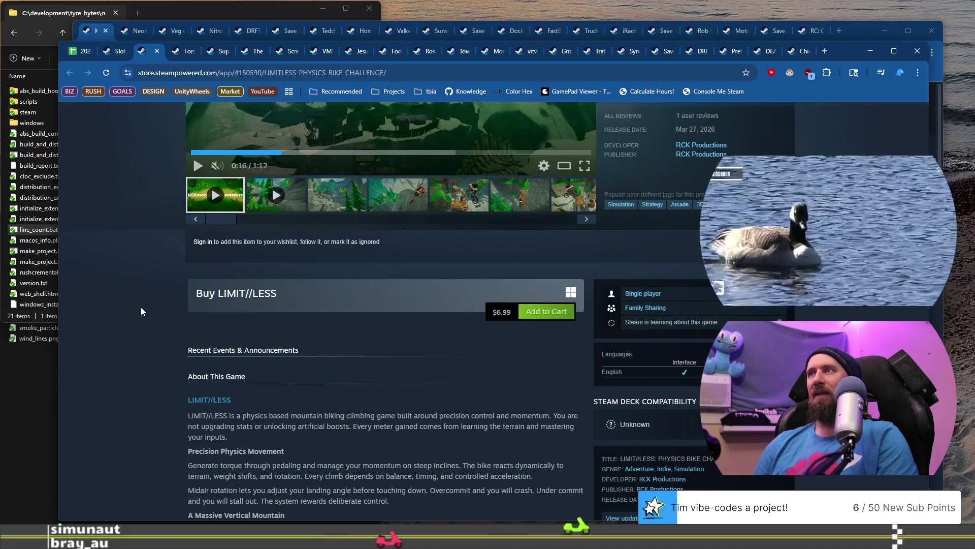
pyautogui.scroll(4, 141, 307)
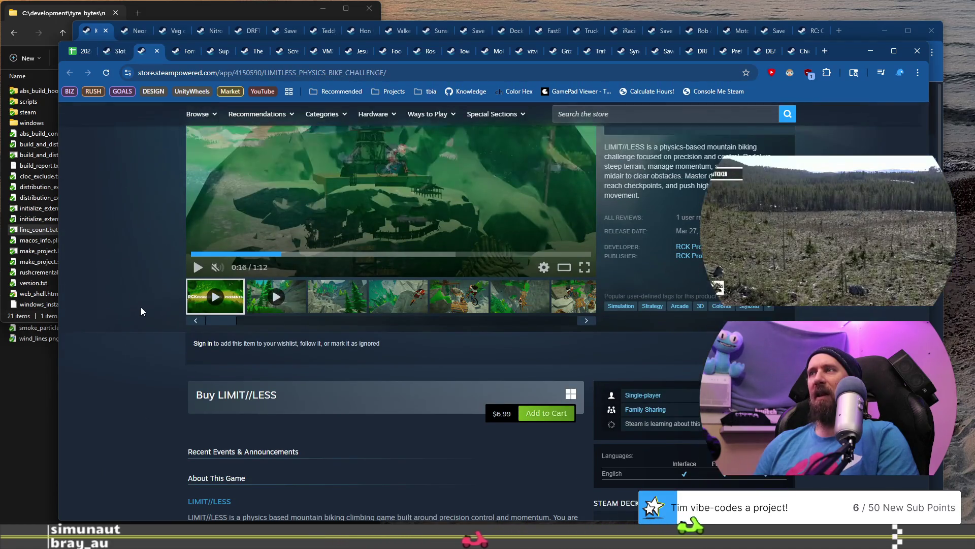
pyautogui.scroll(2, 142, 306)
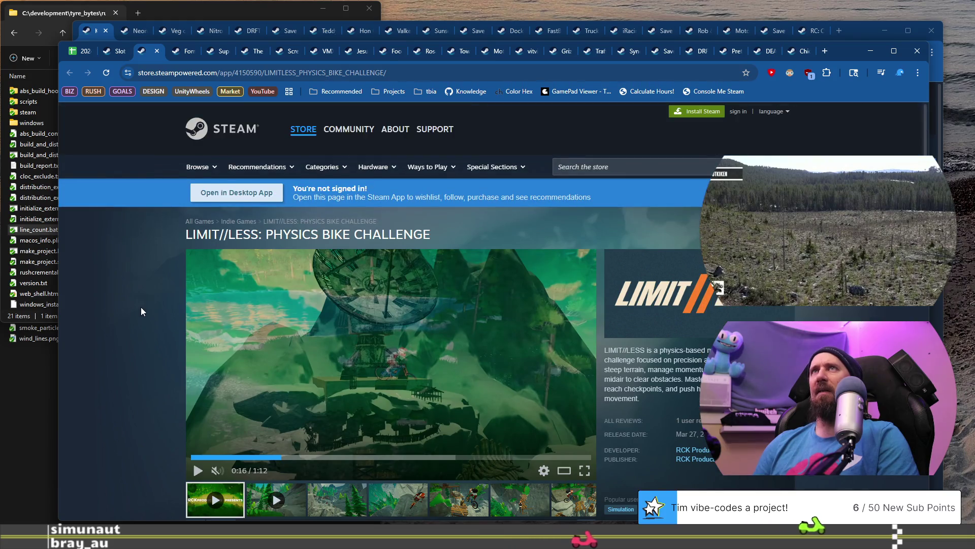
pyautogui.scroll(-1, 141, 312)
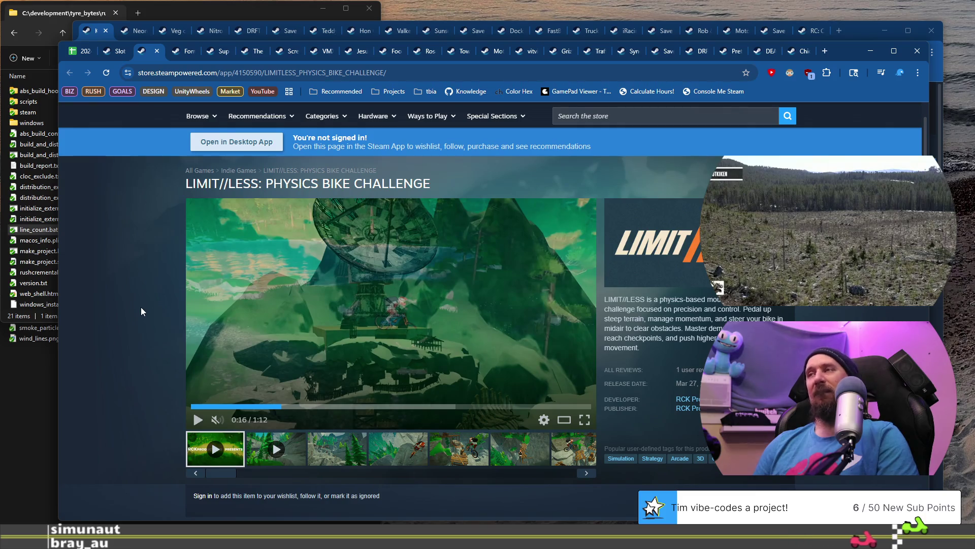
pyautogui.scroll(-2, 141, 306)
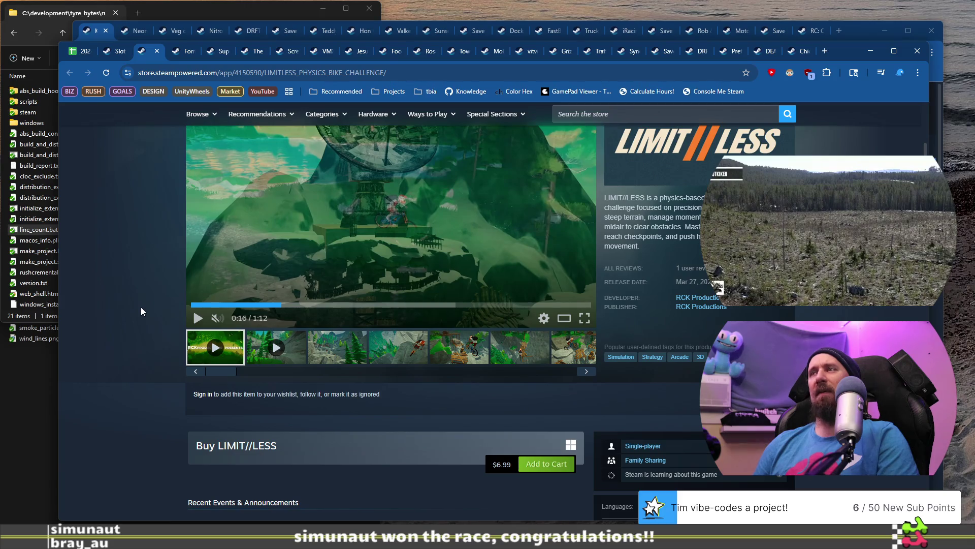
pyautogui.scroll(2, 141, 307)
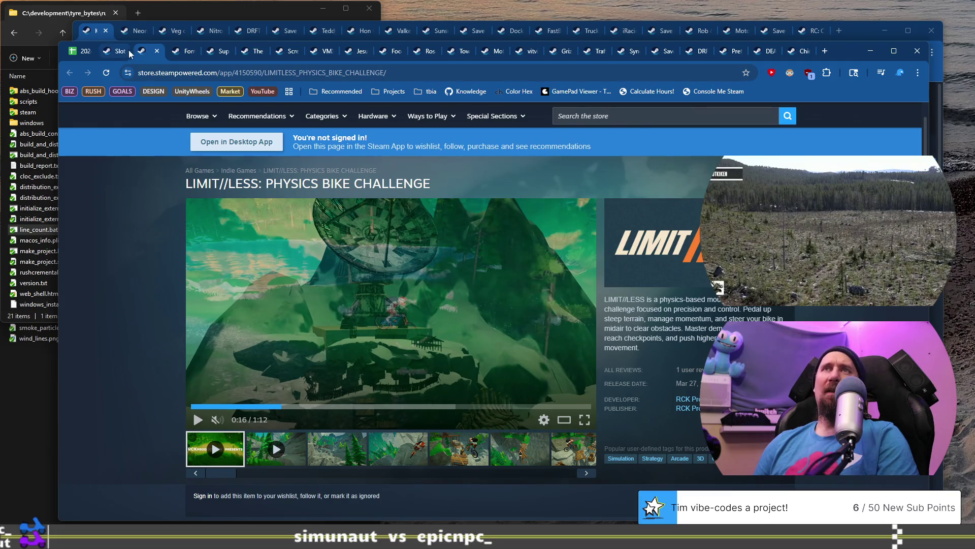
pyautogui.moveTo(116, 55)
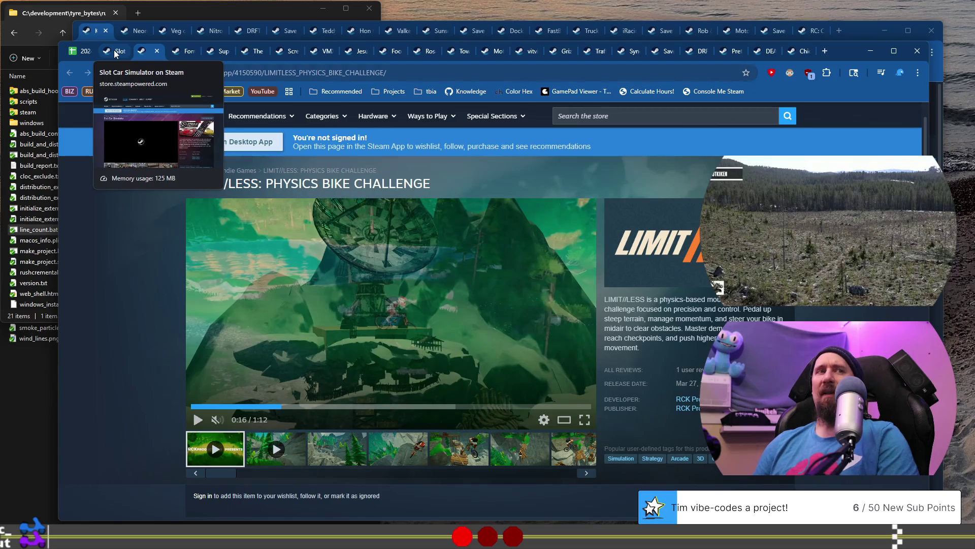
pyautogui.click(116, 53)
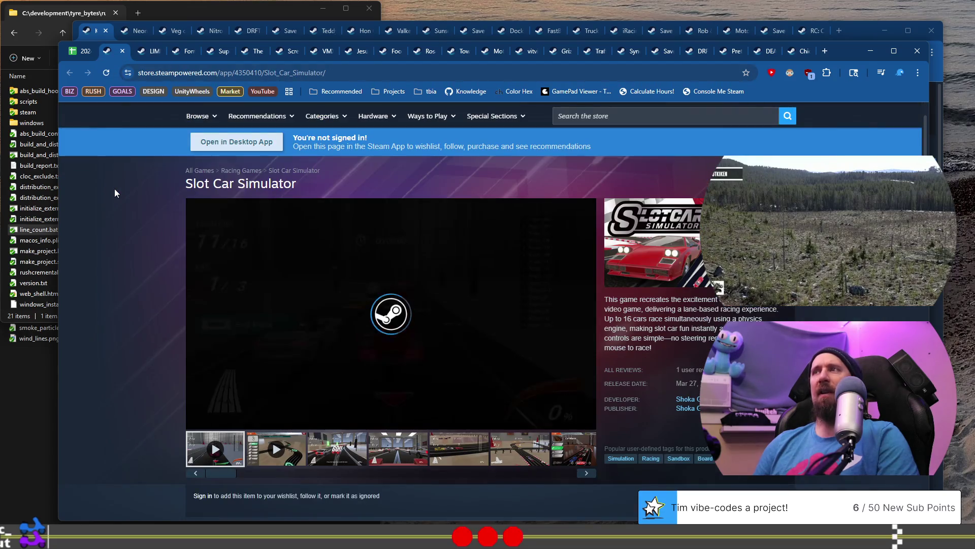
pyautogui.scroll(-1, 107, 176)
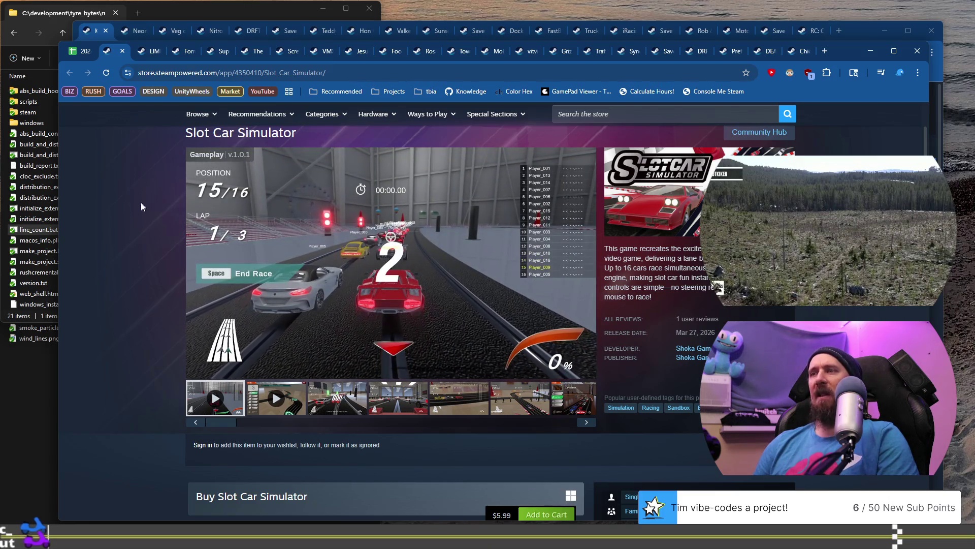
pyautogui.scroll(-1, 193, 261)
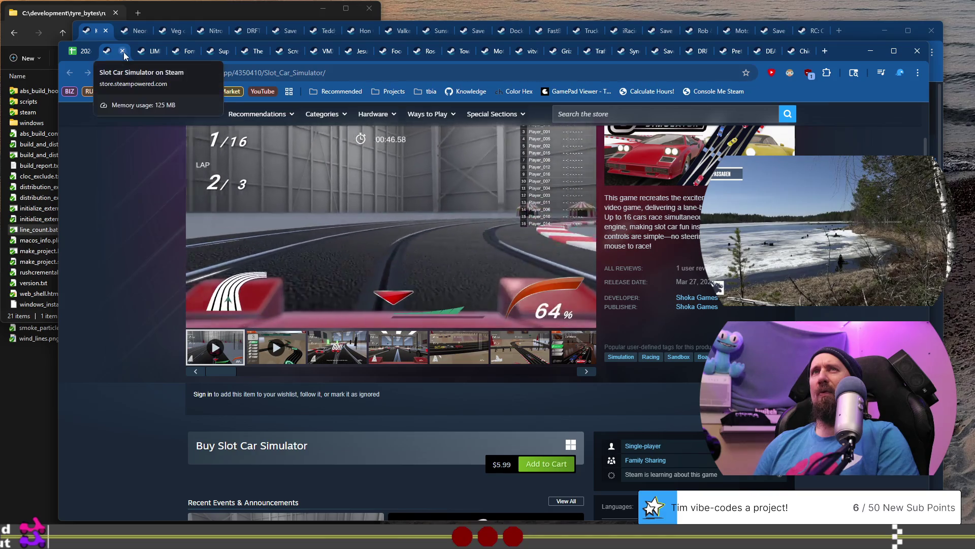
pyautogui.click(81, 51)
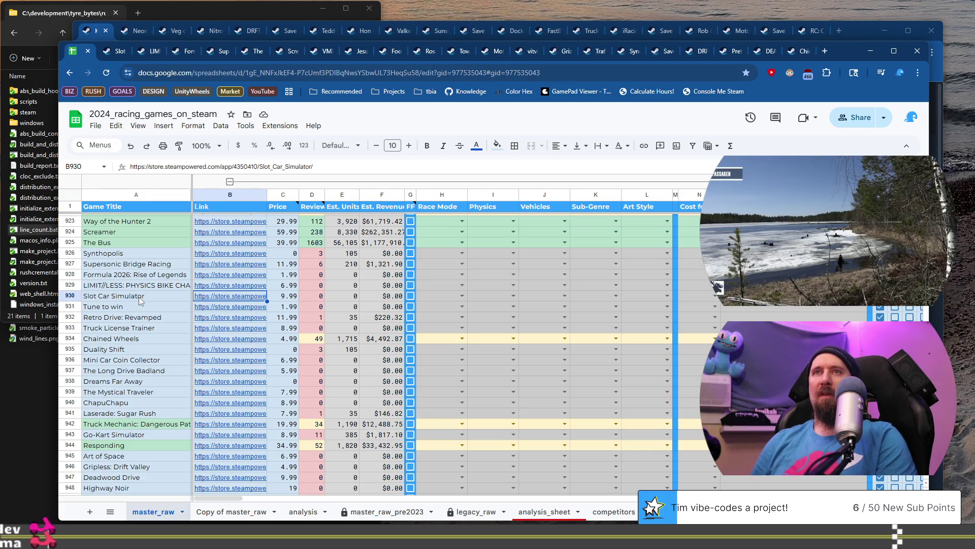
# Open the Tune to win store page from the row 931 link
pyautogui.click(138, 306)
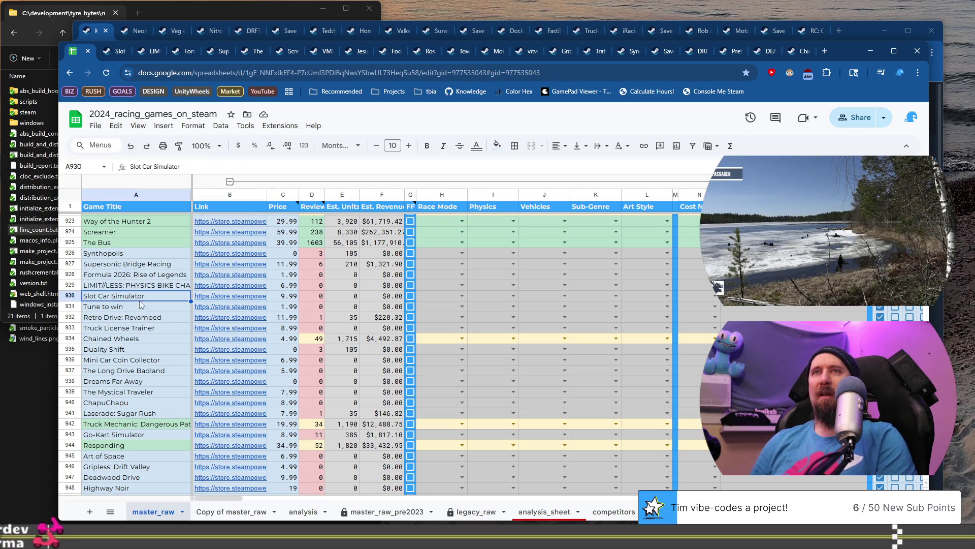
pyautogui.click(218, 311)
pyautogui.click(243, 328)
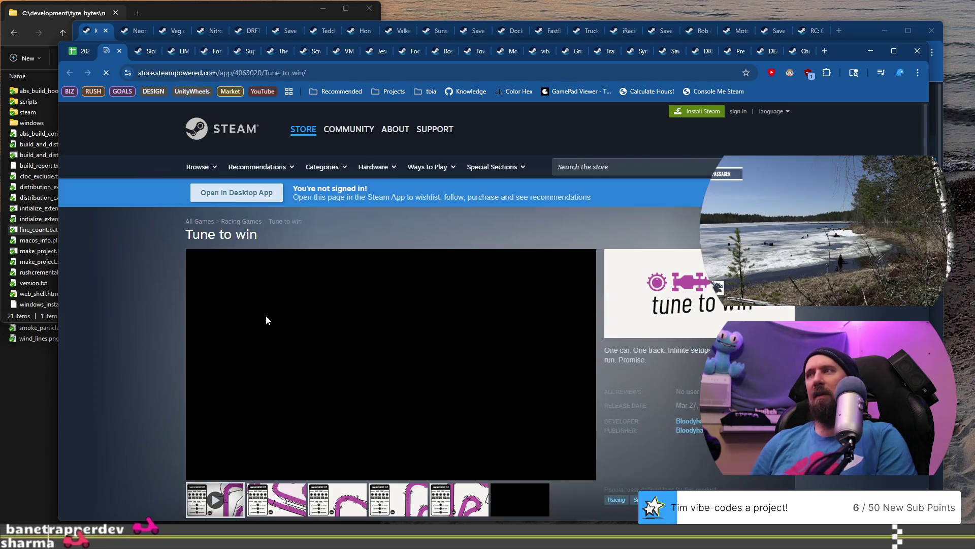
# Browse the Tune to win gallery's vertical, diagonal and winding track screenshots
pyautogui.scroll(-2, 266, 316)
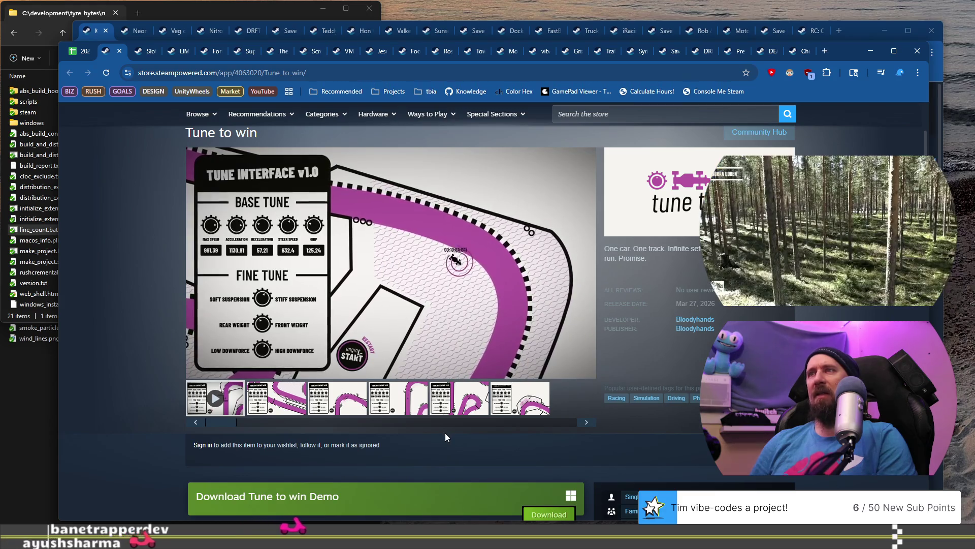
pyautogui.click(485, 388)
pyautogui.click(510, 402)
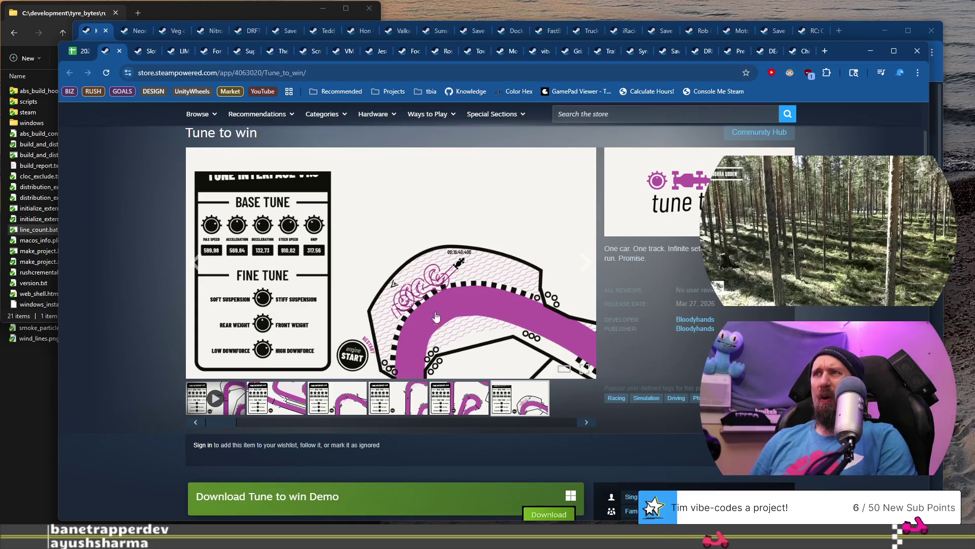
pyautogui.click(413, 405)
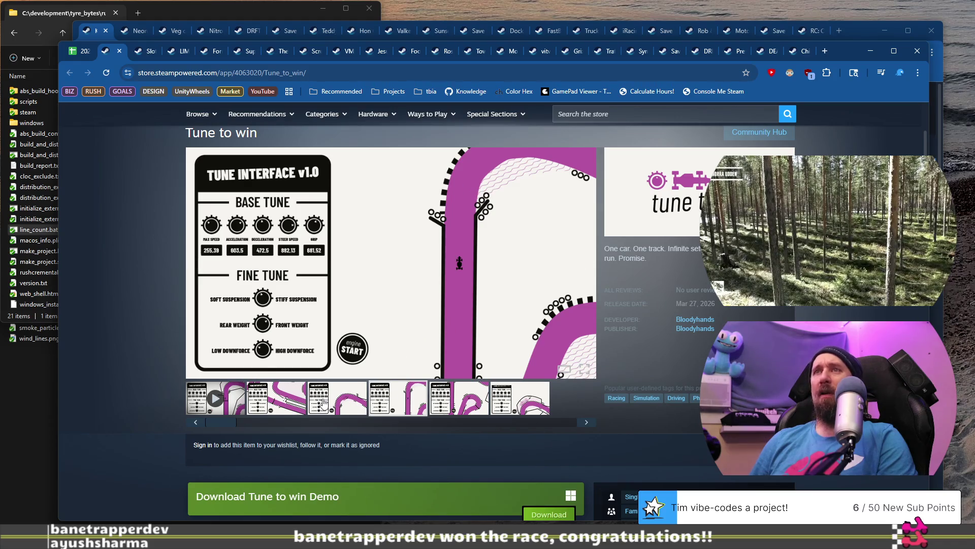
pyautogui.click(298, 401)
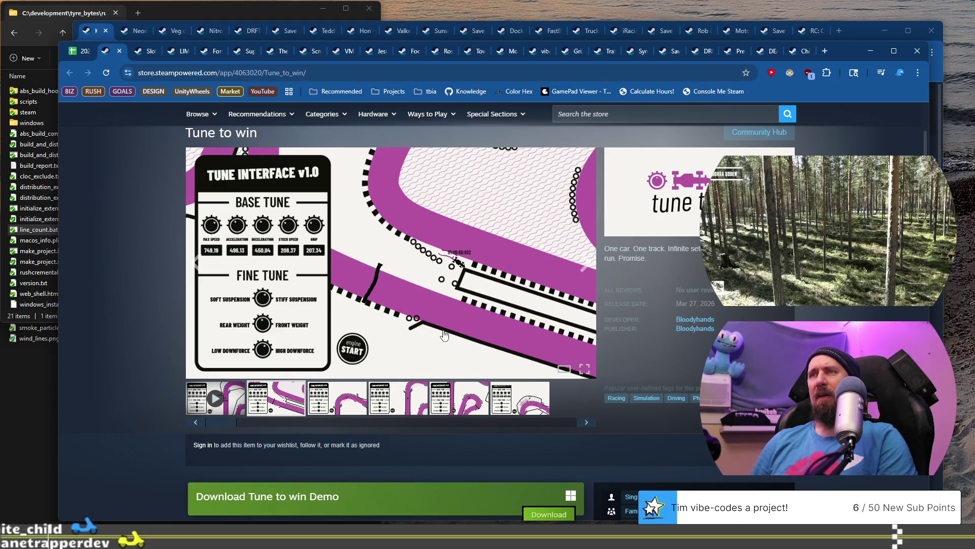
pyautogui.click(495, 398)
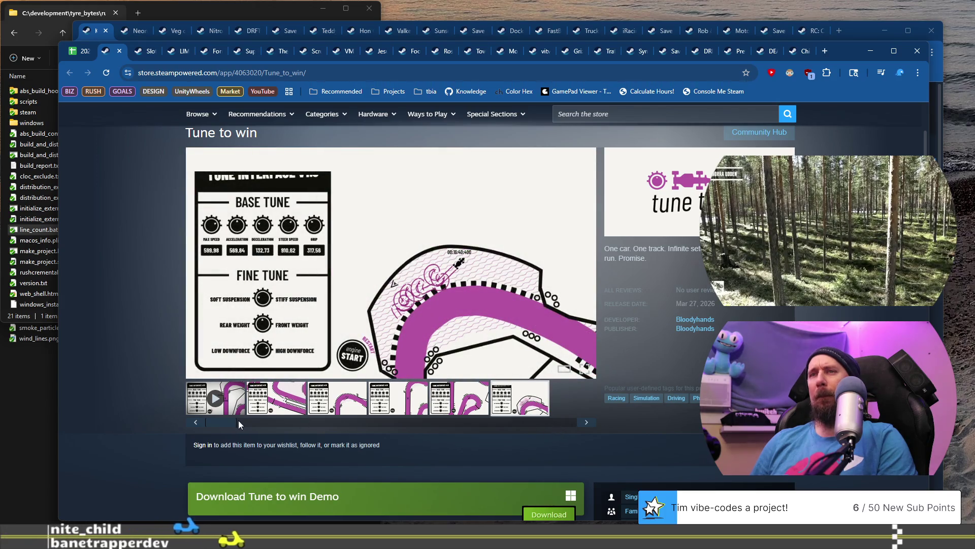
pyautogui.click(216, 398)
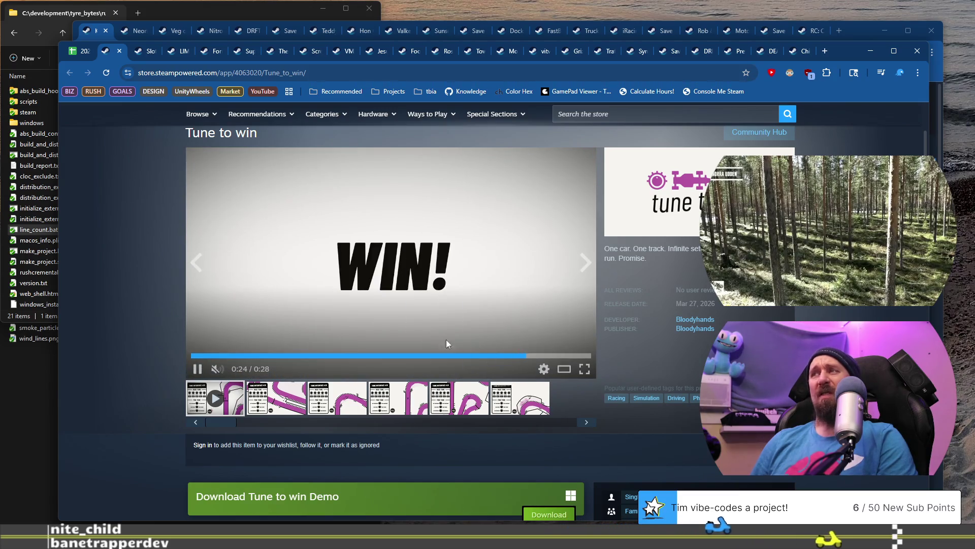
pyautogui.scroll(-10, 380, 325)
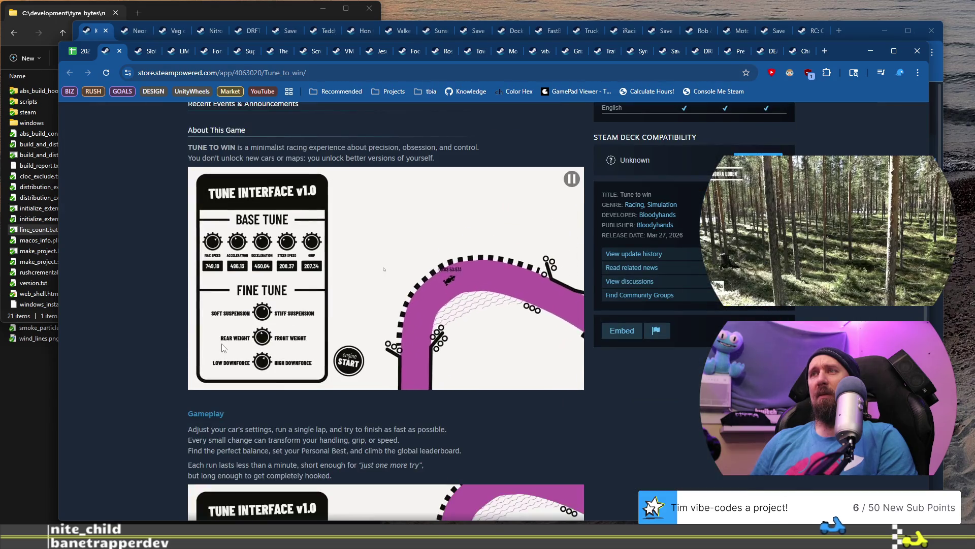
pyautogui.scroll(4, 222, 345)
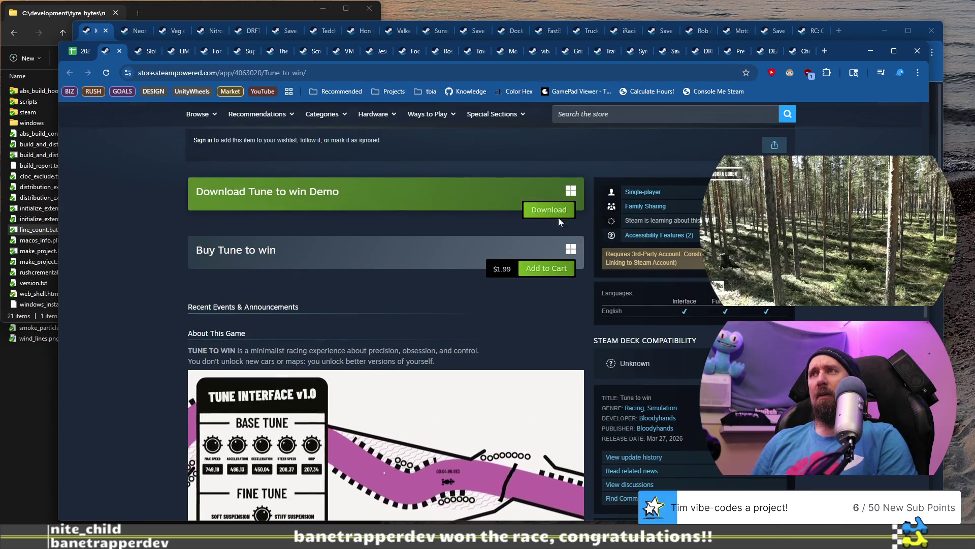
pyautogui.click(561, 212)
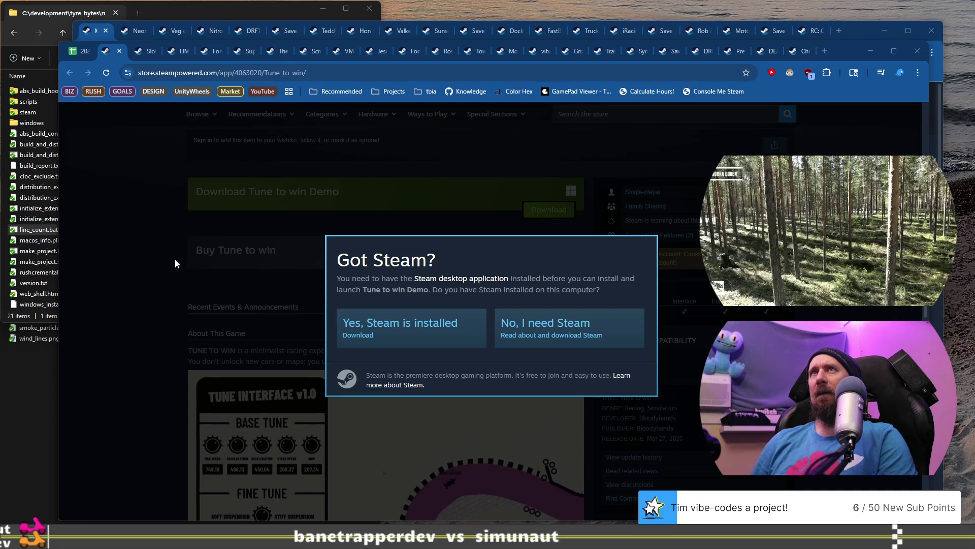
pyautogui.click(142, 237)
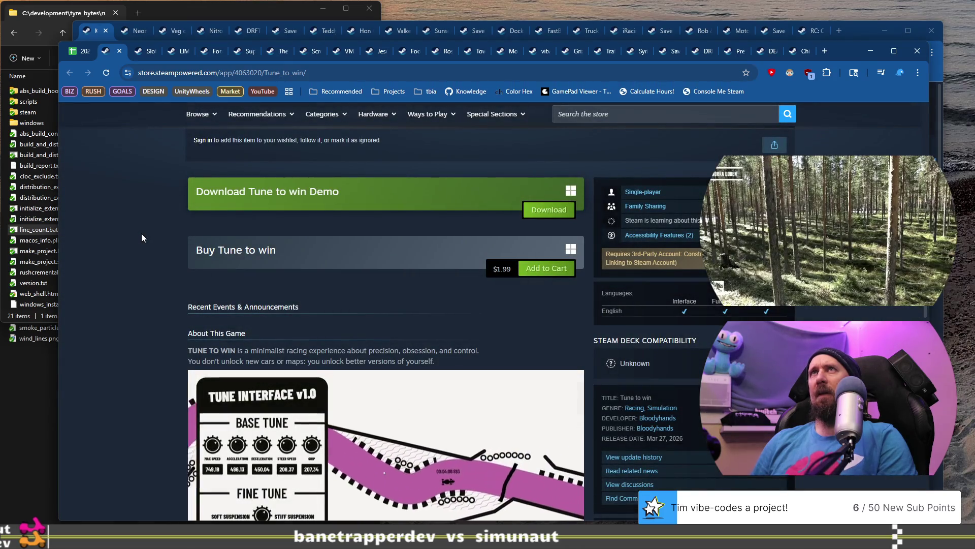
pyautogui.scroll(-2, 142, 235)
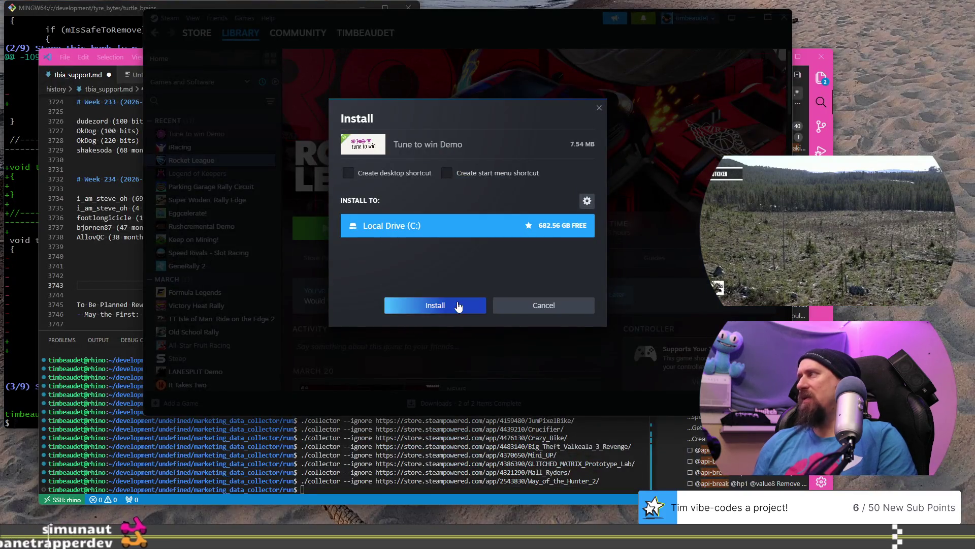
# Install the Tune to win Demo, view its Library page, then return to the spreadsheet
pyautogui.click(458, 306)
pyautogui.click(201, 135)
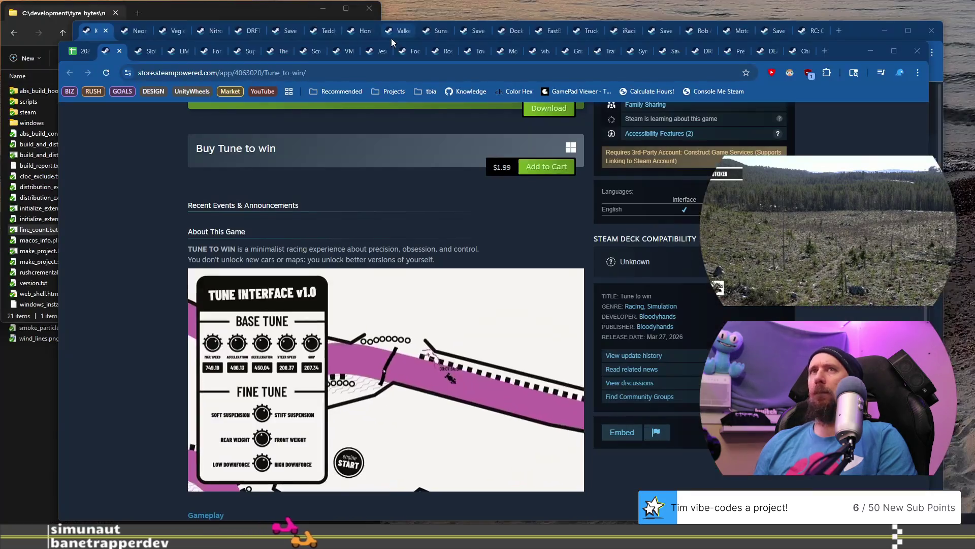
pyautogui.hotkey('alt', 'Tab')
pyautogui.click(78, 53)
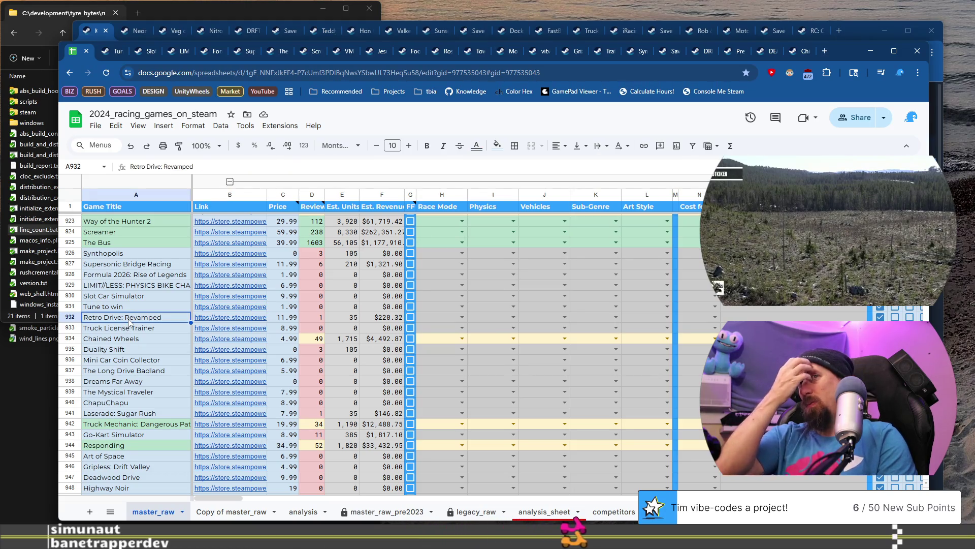
# Open the Retro Drive: Revamped store page from cell B932's link
pyautogui.click(214, 321)
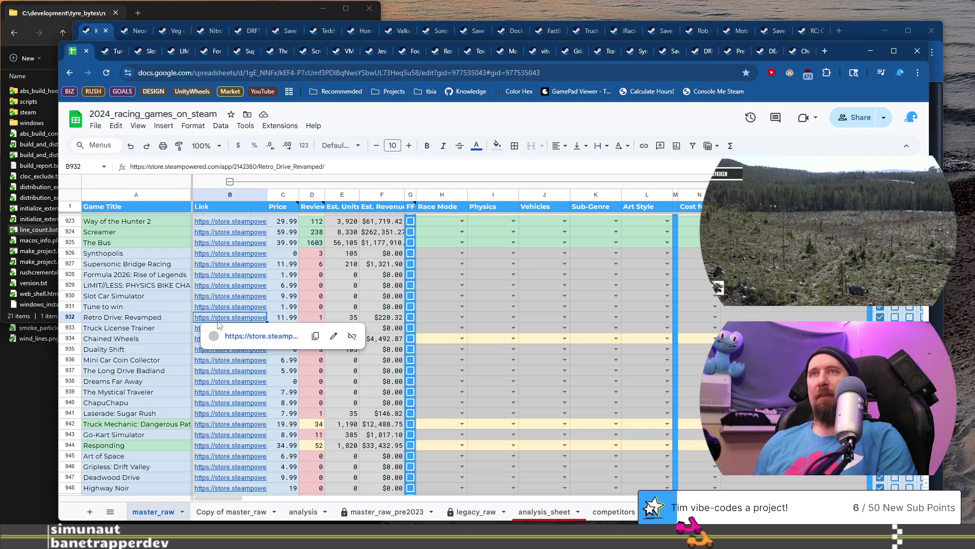
pyautogui.click(348, 356)
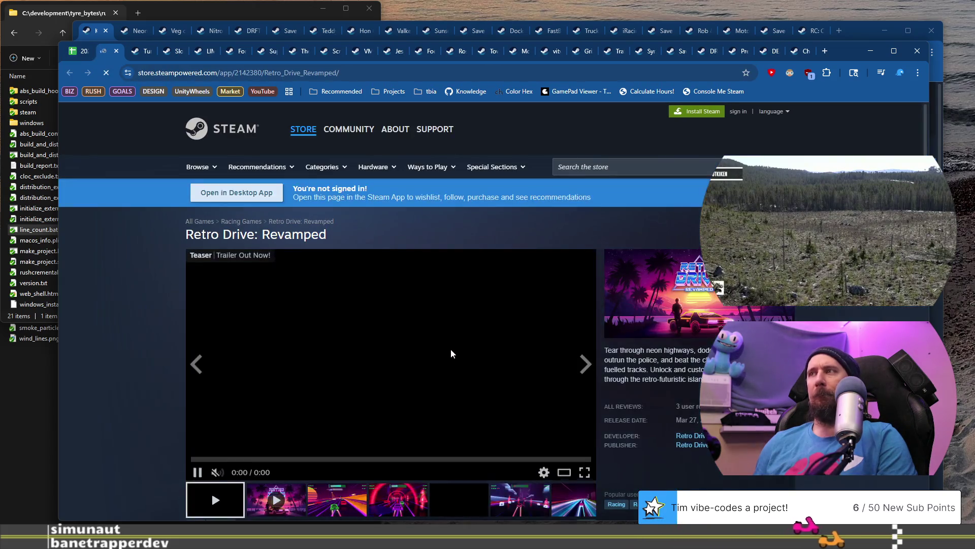
pyautogui.scroll(-2, 447, 349)
# View the Retro Drive green tunnel and neon road screenshots, then return to the spreadsheet
pyautogui.click(410, 392)
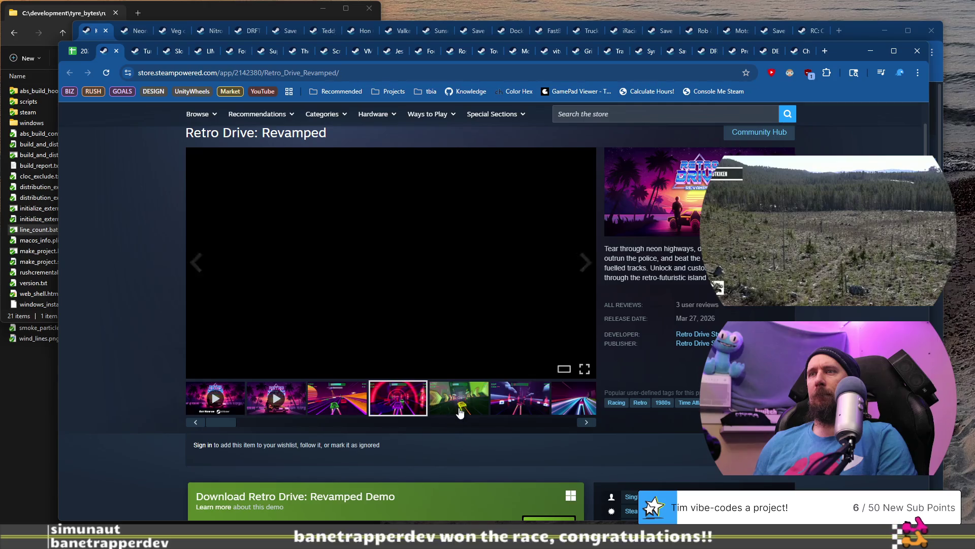
pyautogui.click(462, 405)
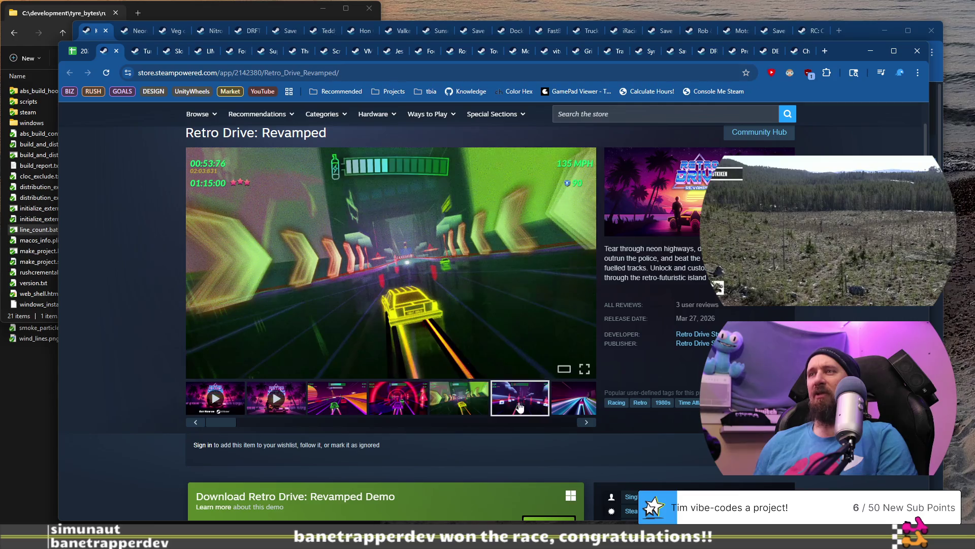
pyautogui.click(576, 408)
pyautogui.scroll(-1, 519, 404)
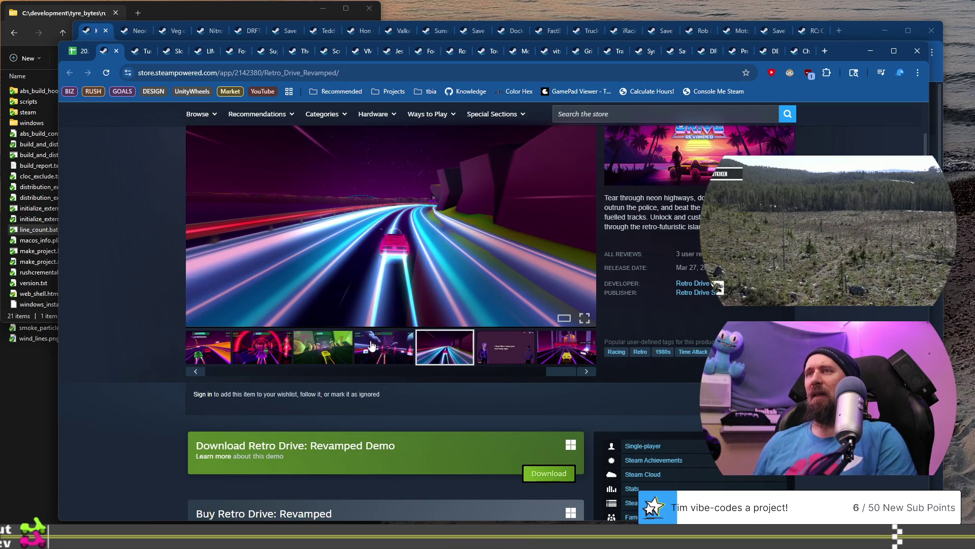
pyautogui.moveTo(564, 374); pyautogui.dragTo(139, 360)
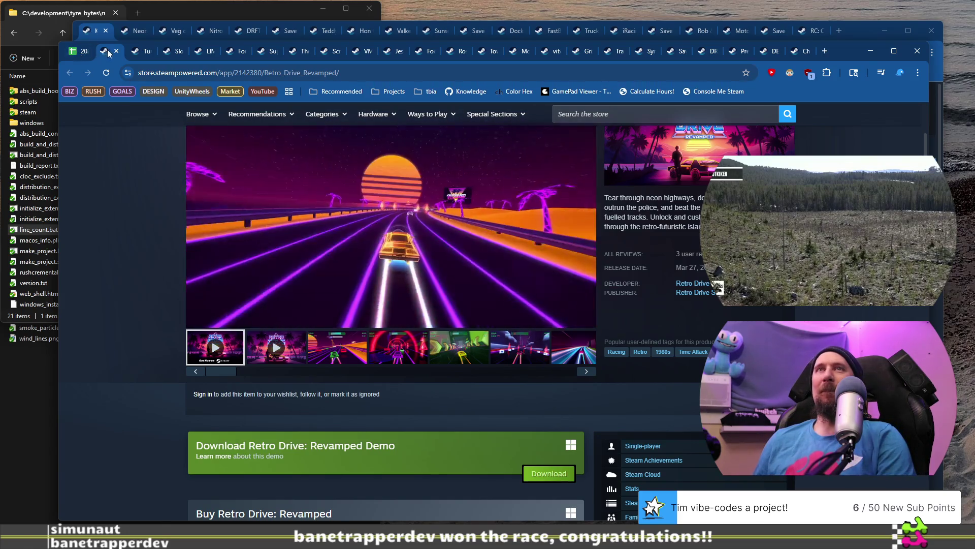
pyautogui.click(74, 53)
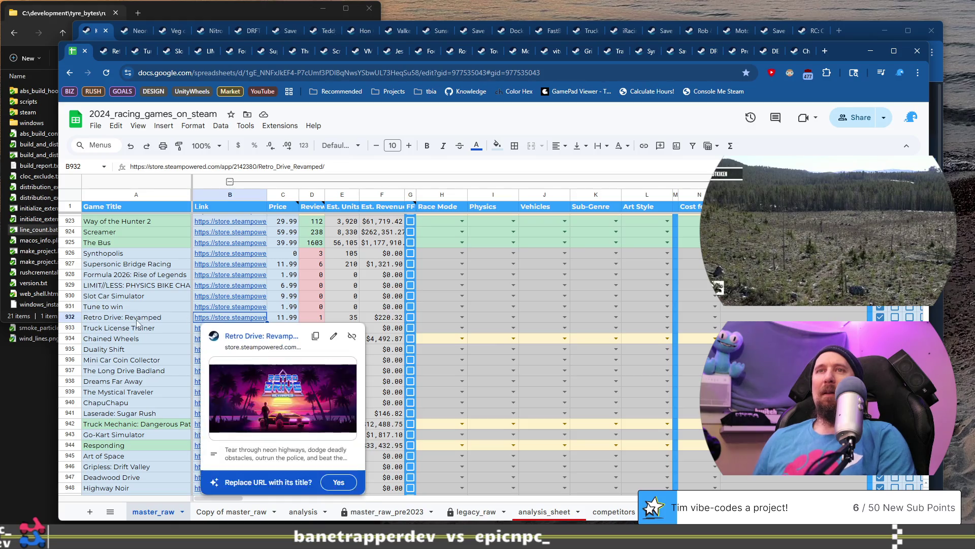
# Open the Truck License Trainer store page from cell B933's link
pyautogui.click(136, 330)
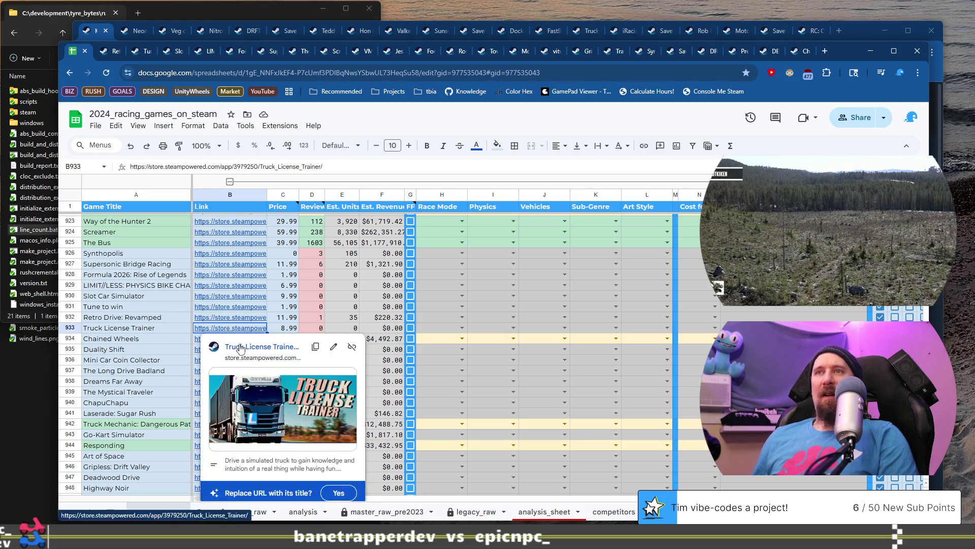
pyautogui.click(239, 343)
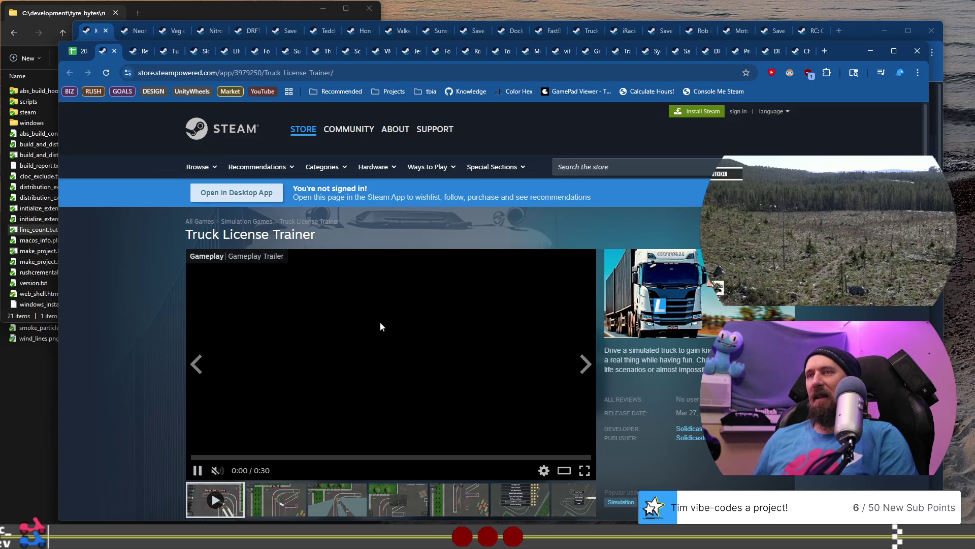
pyautogui.scroll(-1, 380, 327)
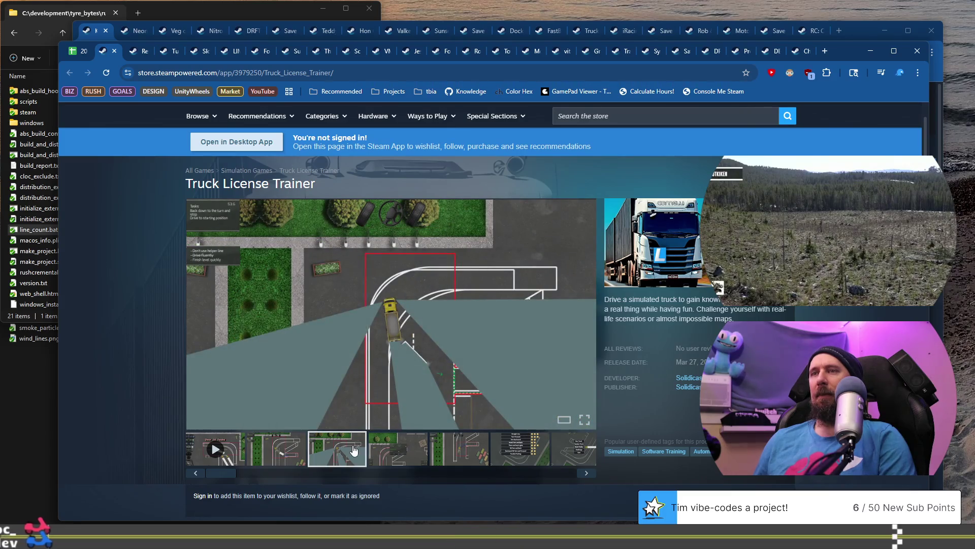
# Page through Truck License Trainer screenshots up to the truck-type menu, then return to the sheet
pyautogui.click(289, 450)
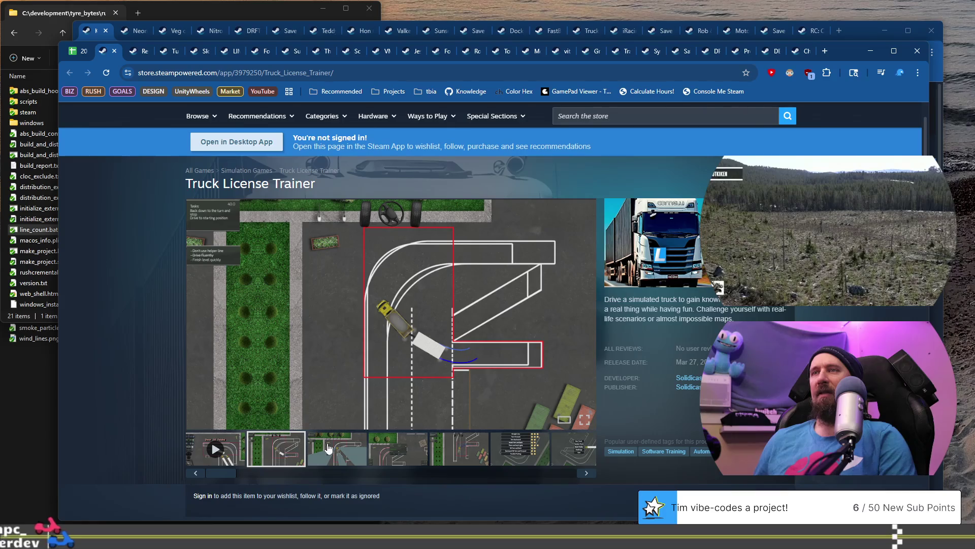
pyautogui.click(403, 447)
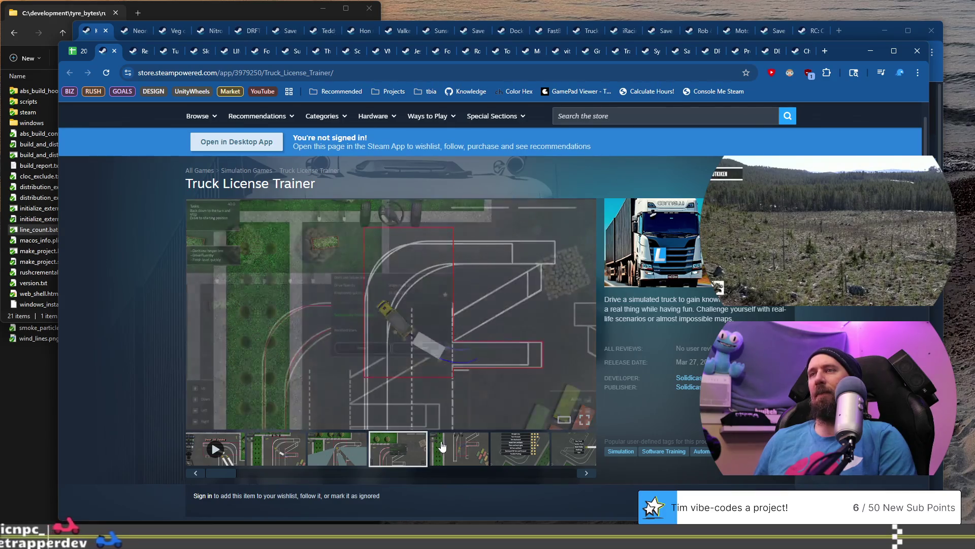
pyautogui.click(463, 446)
pyautogui.click(519, 450)
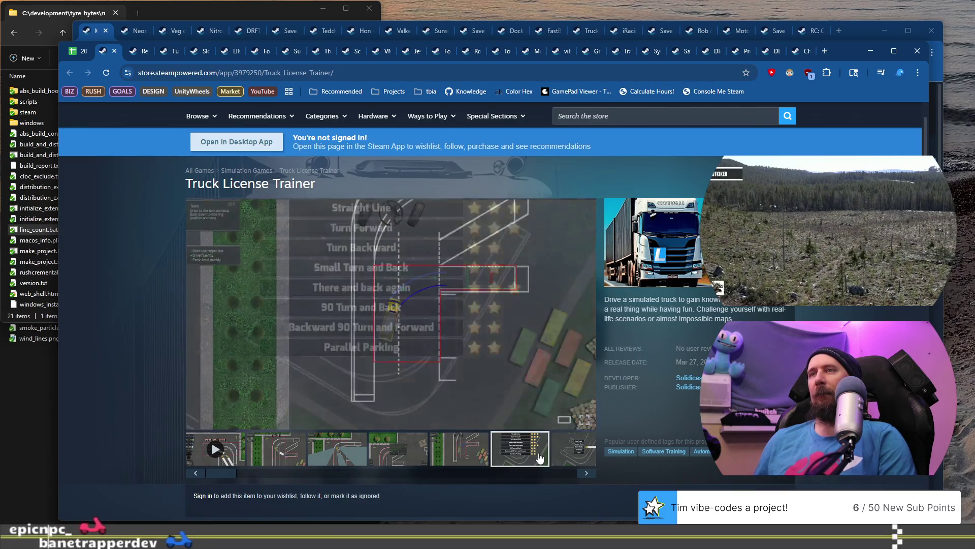
pyautogui.moveTo(225, 478); pyautogui.dragTo(459, 479)
pyautogui.click(556, 467)
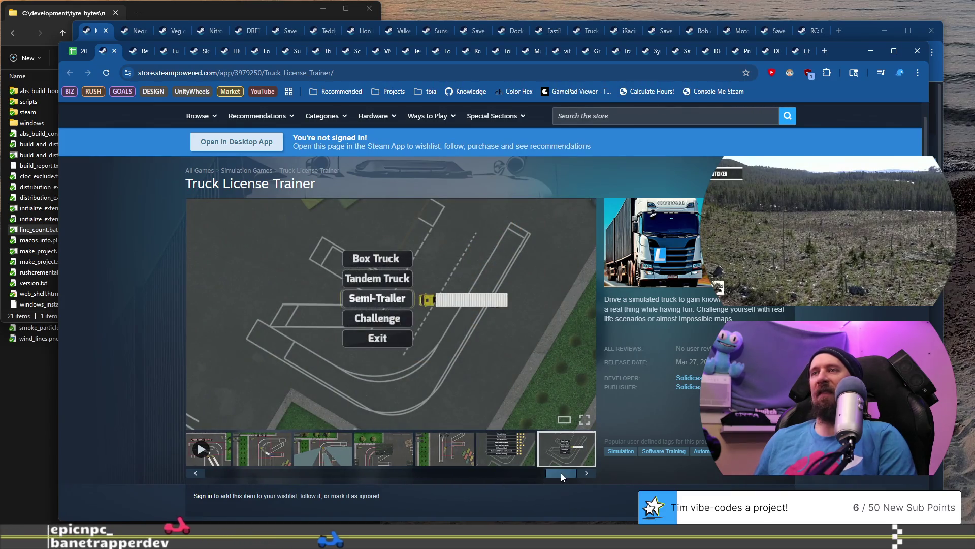
pyautogui.moveTo(561, 473); pyautogui.dragTo(224, 476)
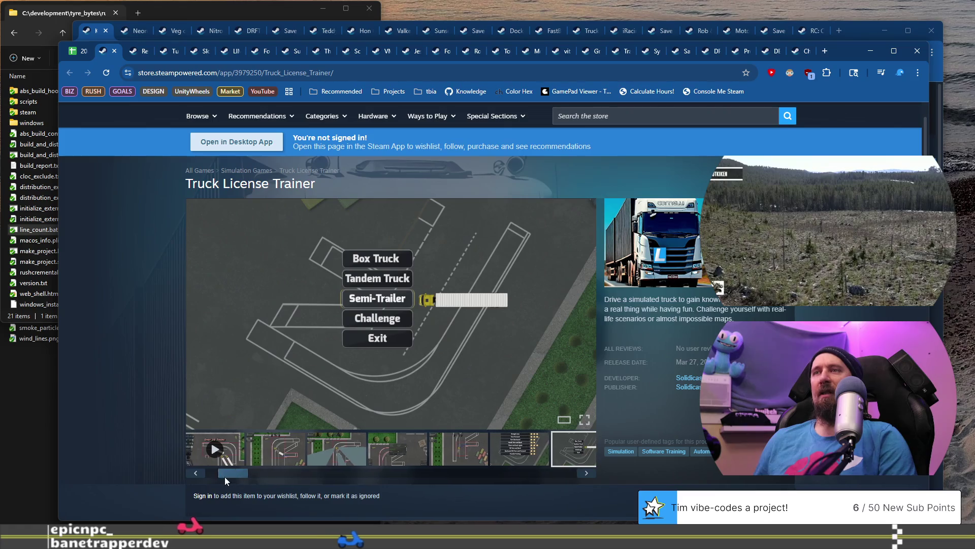
pyautogui.click(82, 52)
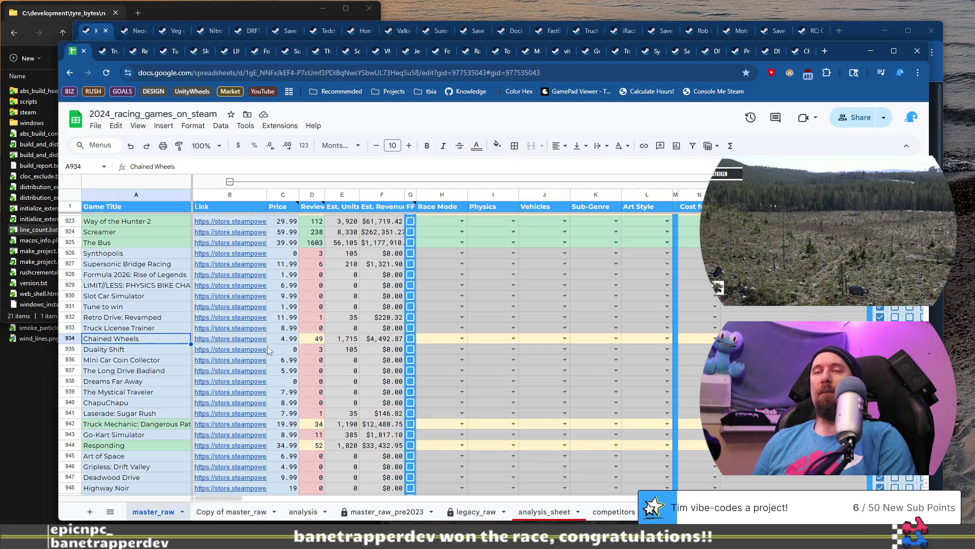
# Open the Chained Wheels store page from B934 and let its trailer play to about 0:57
pyautogui.click(239, 343)
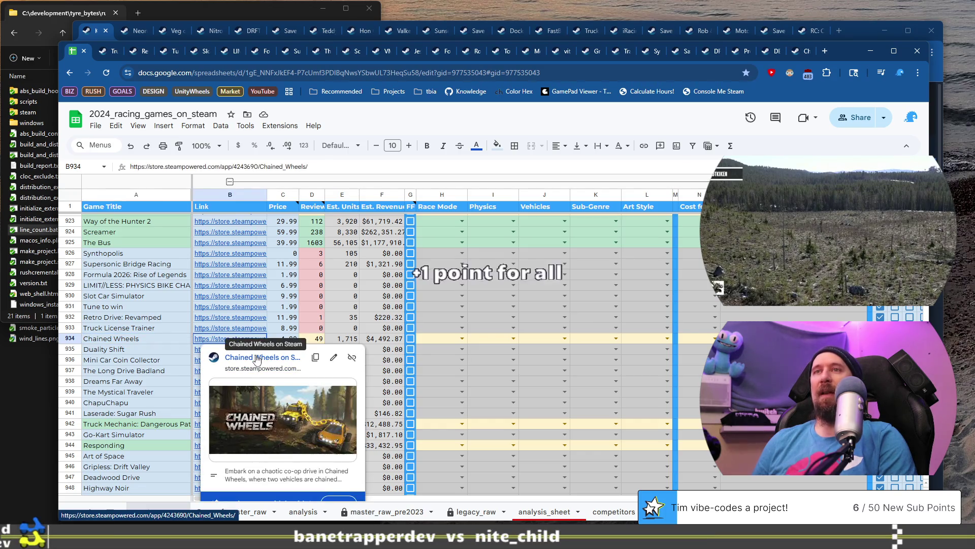
pyautogui.click(256, 358)
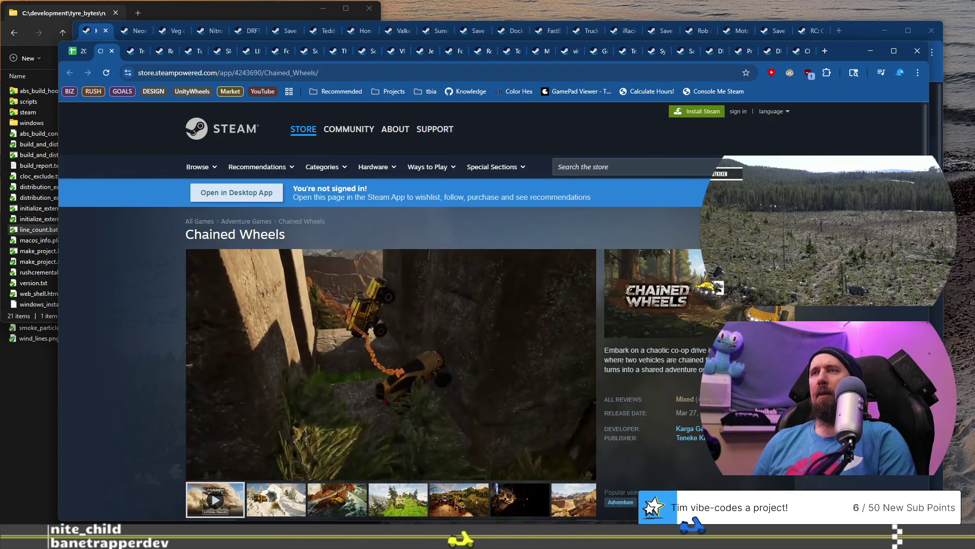
pyautogui.moveTo(337, 438)
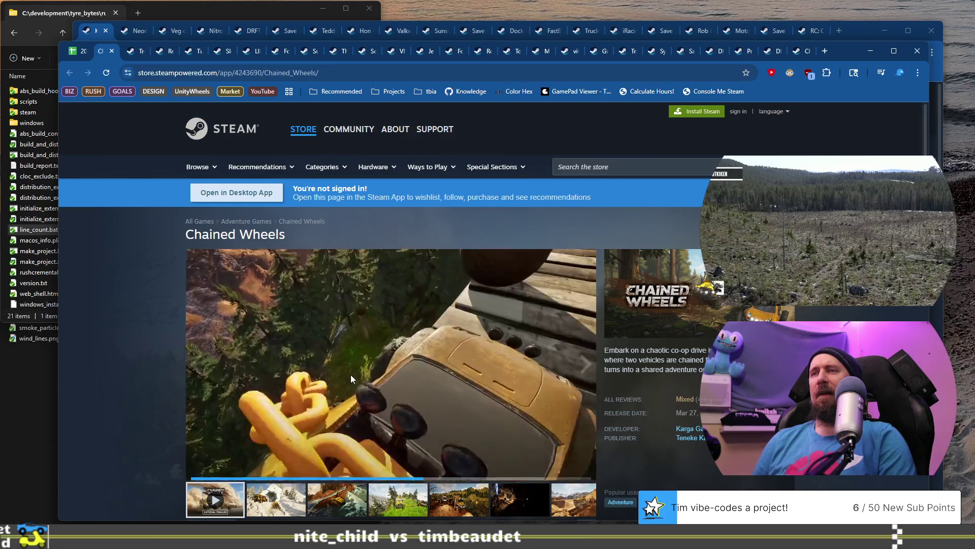
pyautogui.scroll(-2, 399, 328)
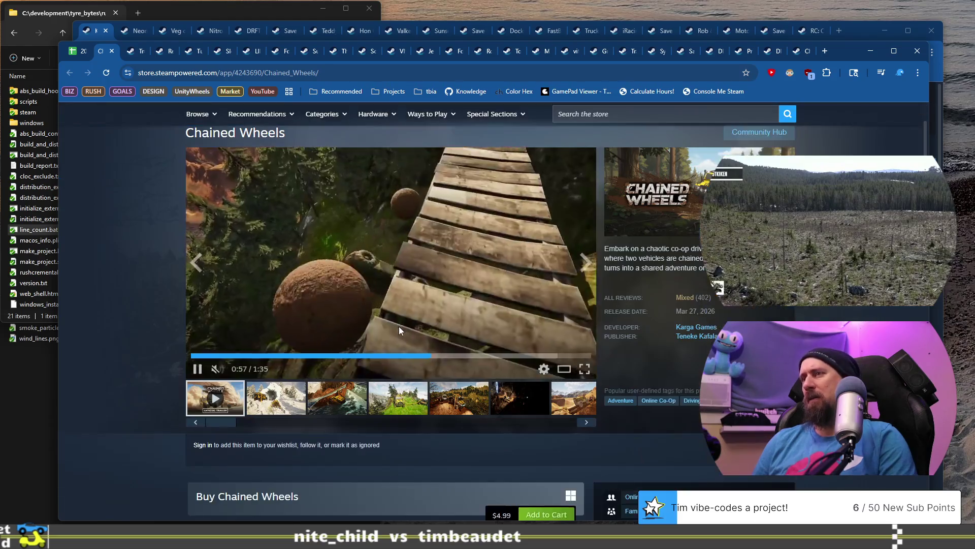
# Scroll the Chained Wheels store page and expand its full game description
pyautogui.scroll(-12, 395, 321)
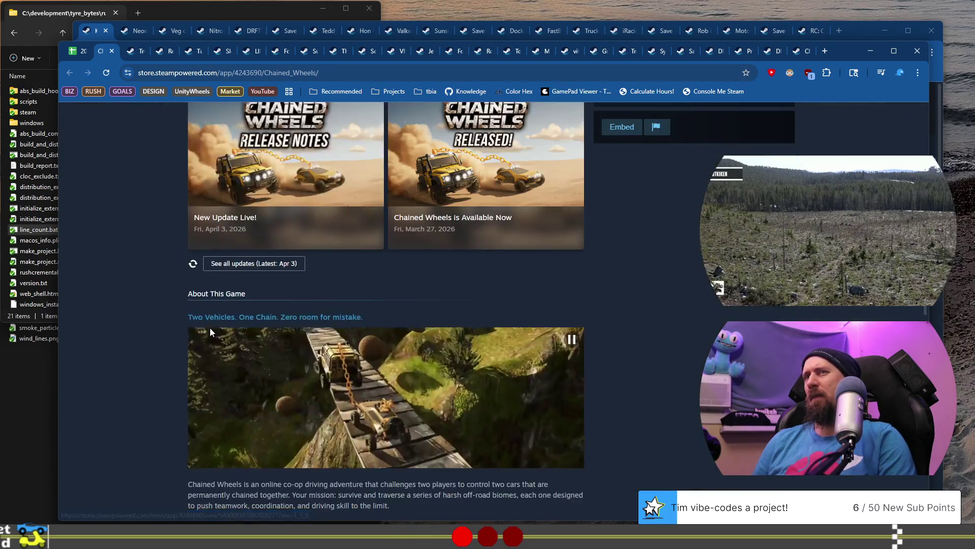
pyautogui.scroll(-8, 211, 328)
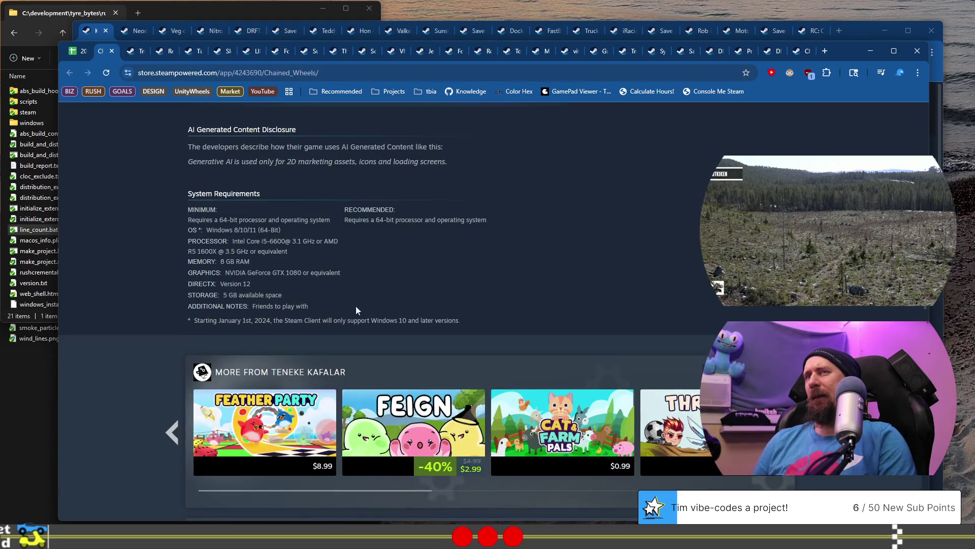
pyautogui.scroll(2, 449, 296)
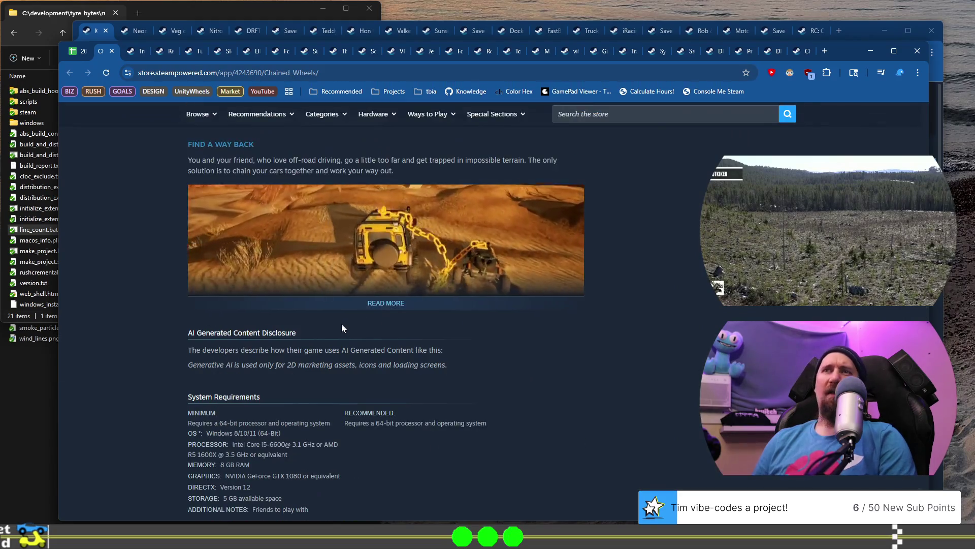
pyautogui.click(391, 304)
pyautogui.scroll(-14, 391, 311)
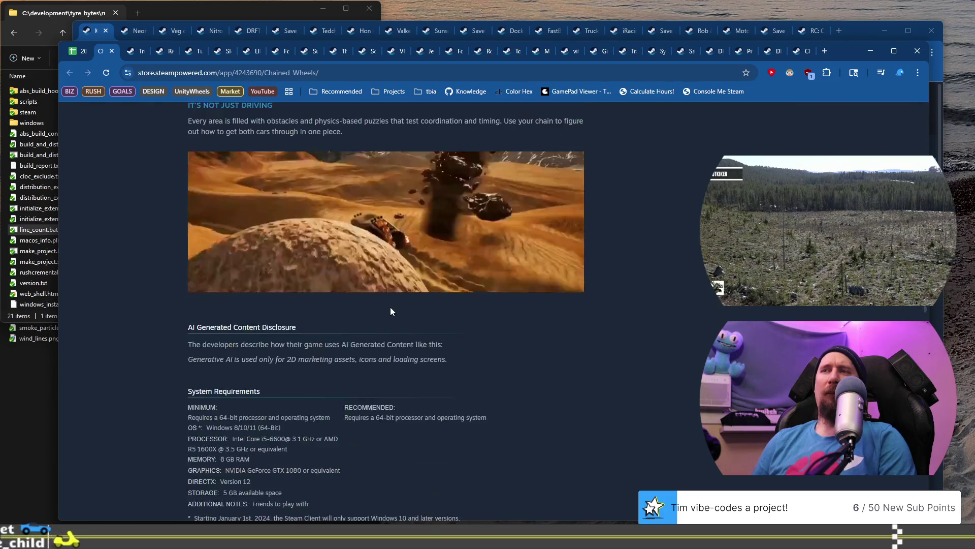
pyautogui.scroll(-15, 391, 311)
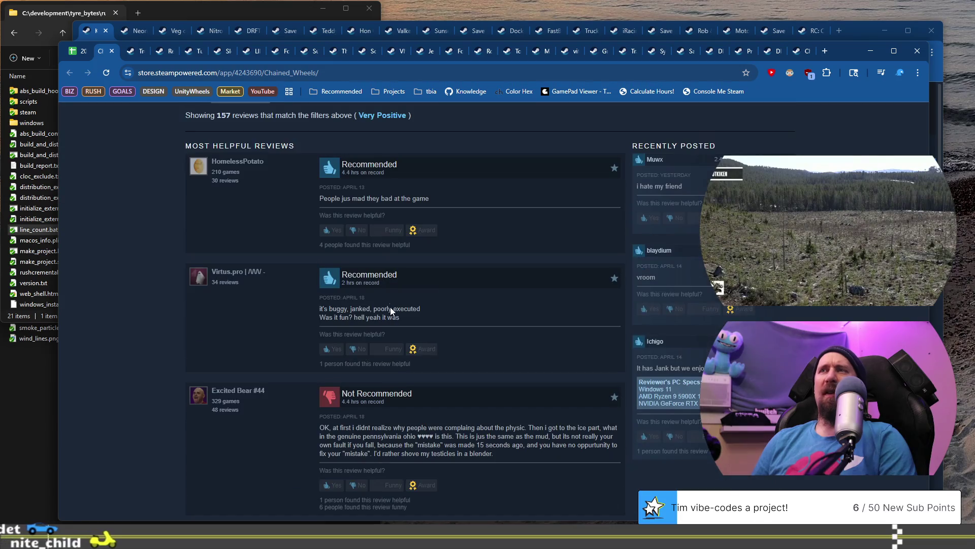
pyautogui.scroll(-1, 391, 307)
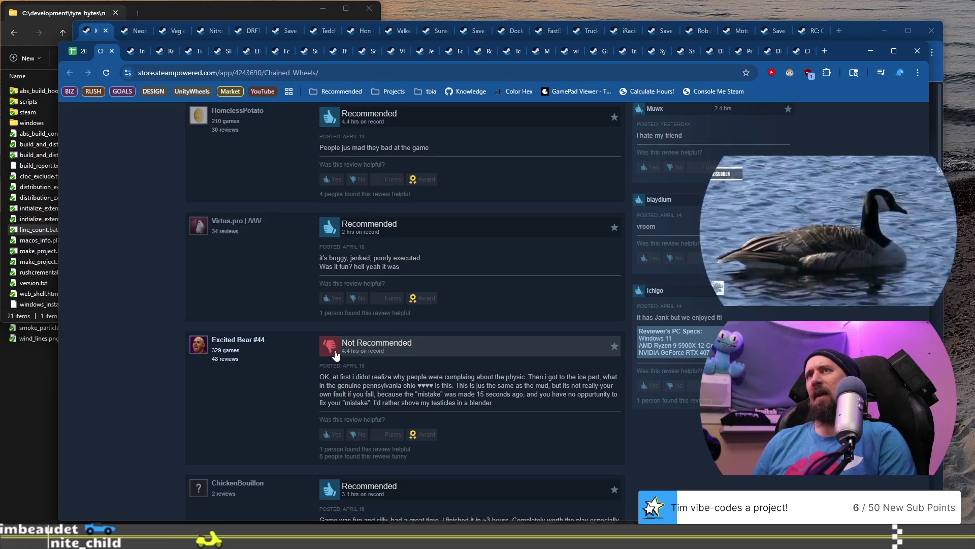
# Highlight the text of the negative Chained Wheels review
pyautogui.moveTo(349, 376); pyautogui.dragTo(426, 385)
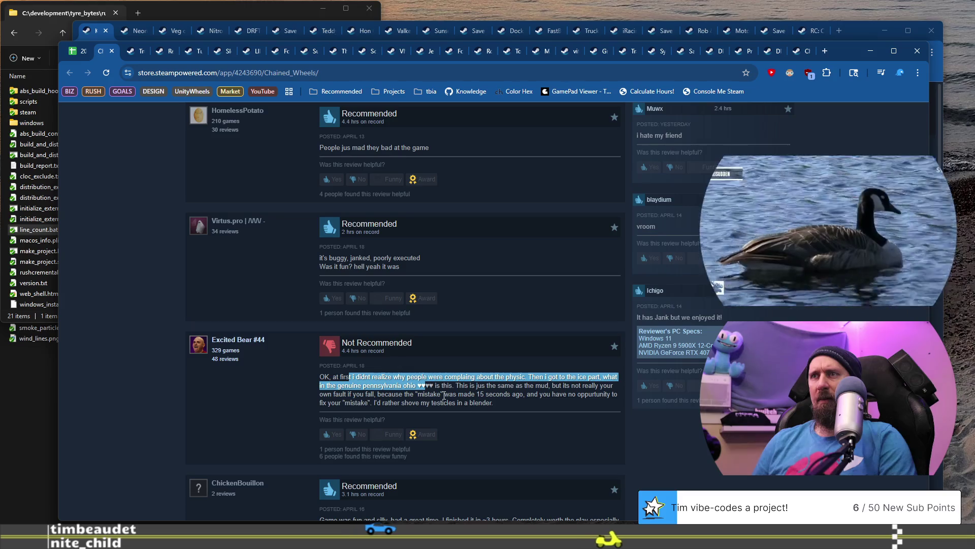
pyautogui.scroll(-2, 444, 395)
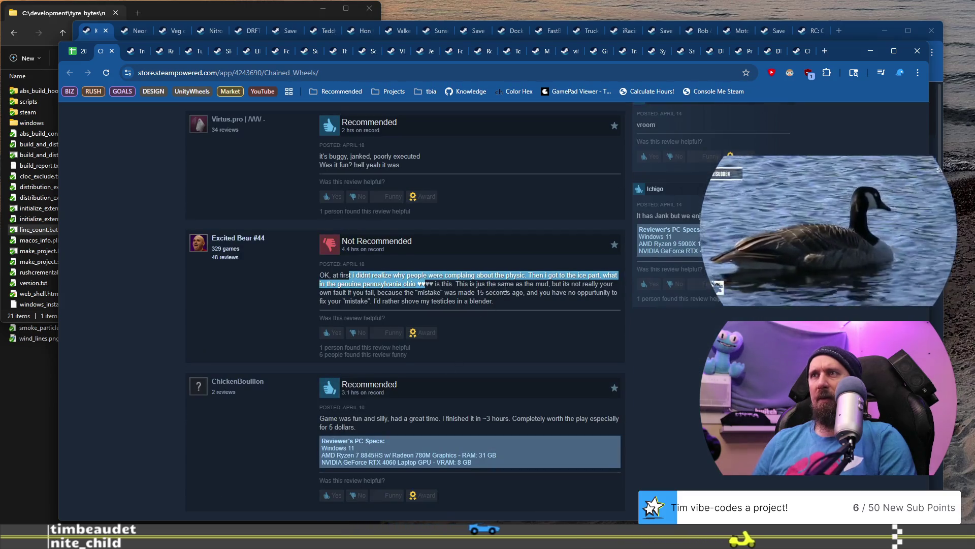
pyautogui.moveTo(493, 284); pyautogui.dragTo(531, 304)
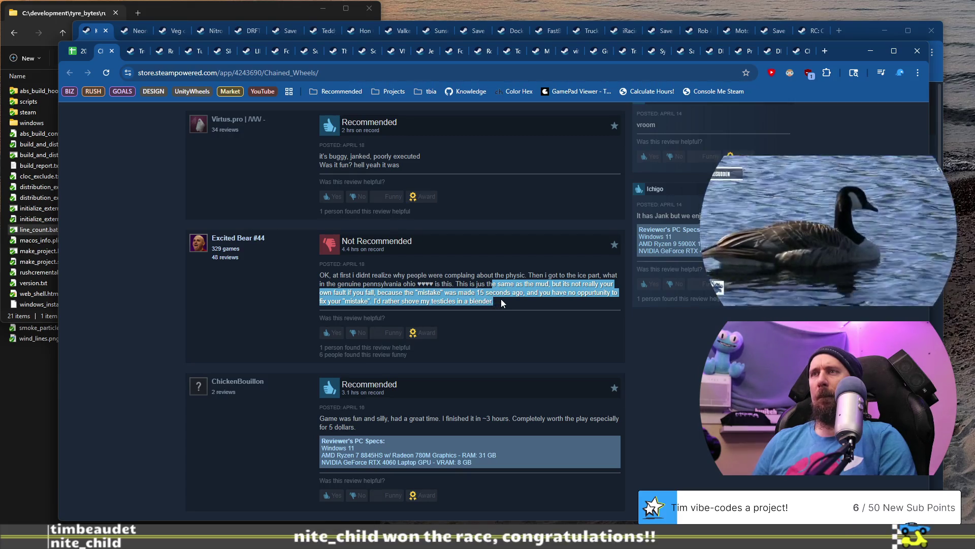
# Highlight part of the Shredder review, then open all 480 Chained Wheels reviews
pyautogui.scroll(-4, 500, 299)
pyautogui.scroll(-4, 497, 304)
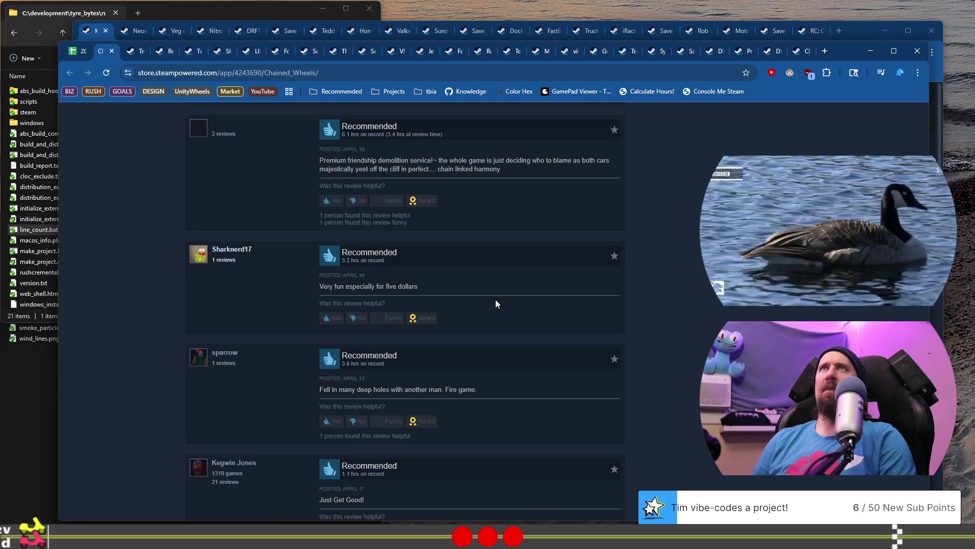
pyautogui.scroll(-2, 497, 304)
pyautogui.scroll(-5, 497, 303)
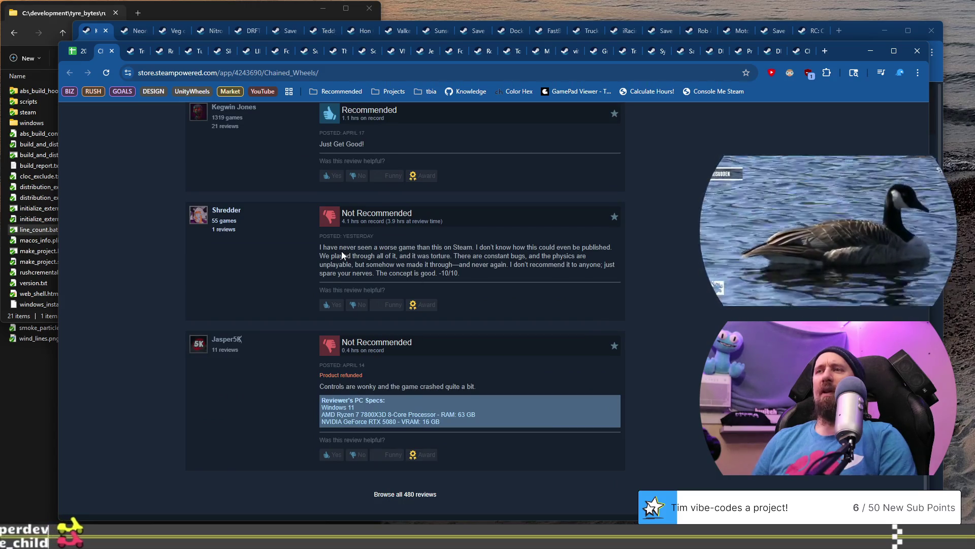
pyautogui.moveTo(338, 249)
pyautogui.mouseDown()
pyautogui.moveTo(585, 257)
pyautogui.moveTo(431, 264)
pyautogui.mouseUp()
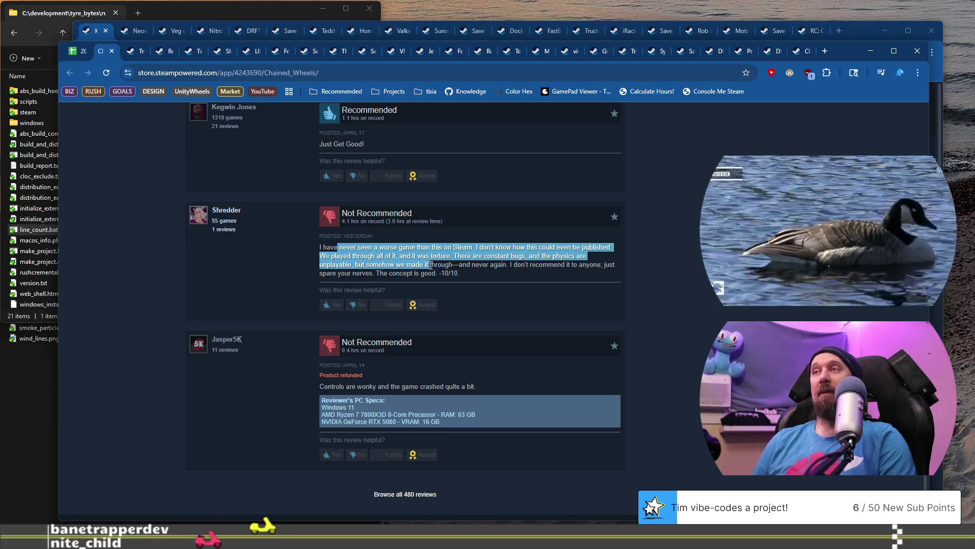
pyautogui.scroll(-2, 441, 340)
pyautogui.click(423, 392)
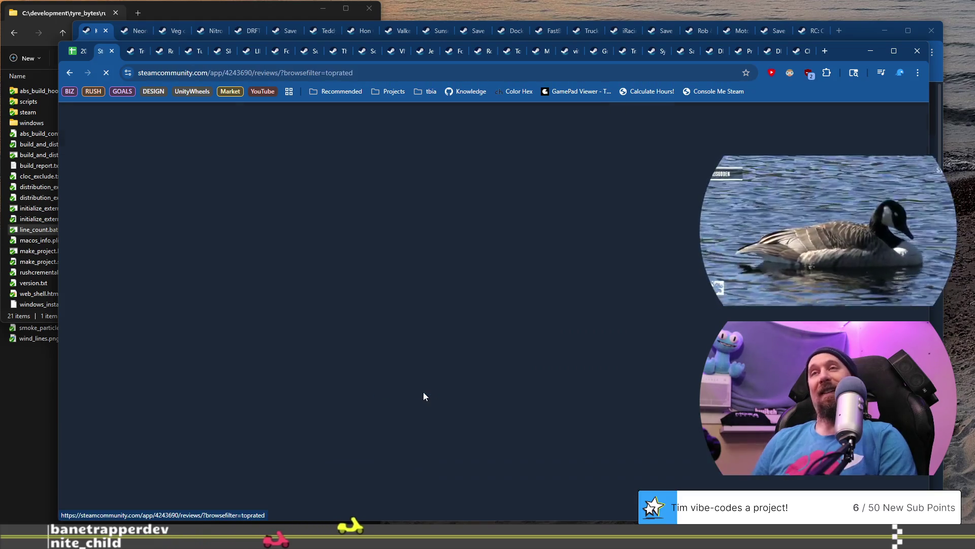
# Skim the top-rated Chained Wheels community reviews, then go back to its store page
pyautogui.scroll(-4, 436, 316)
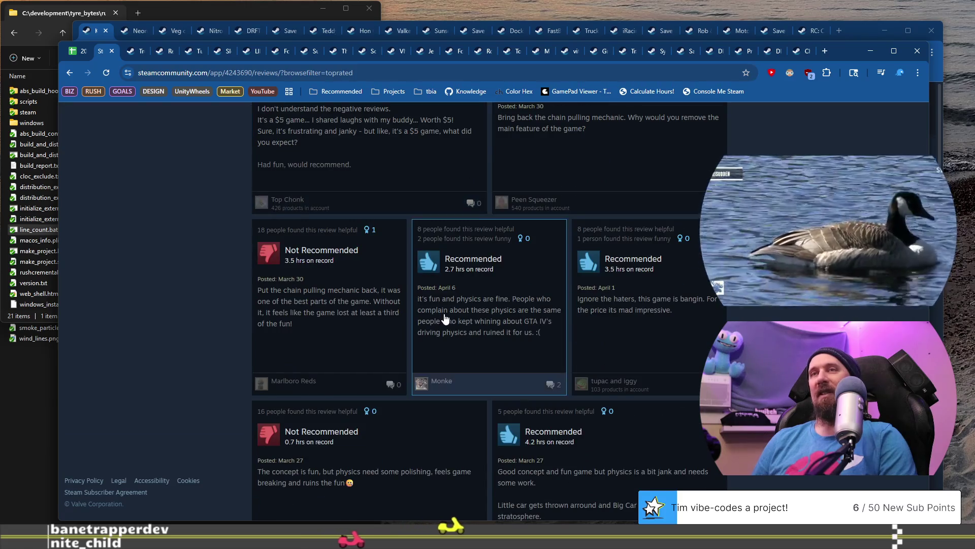
pyautogui.scroll(-15, 445, 318)
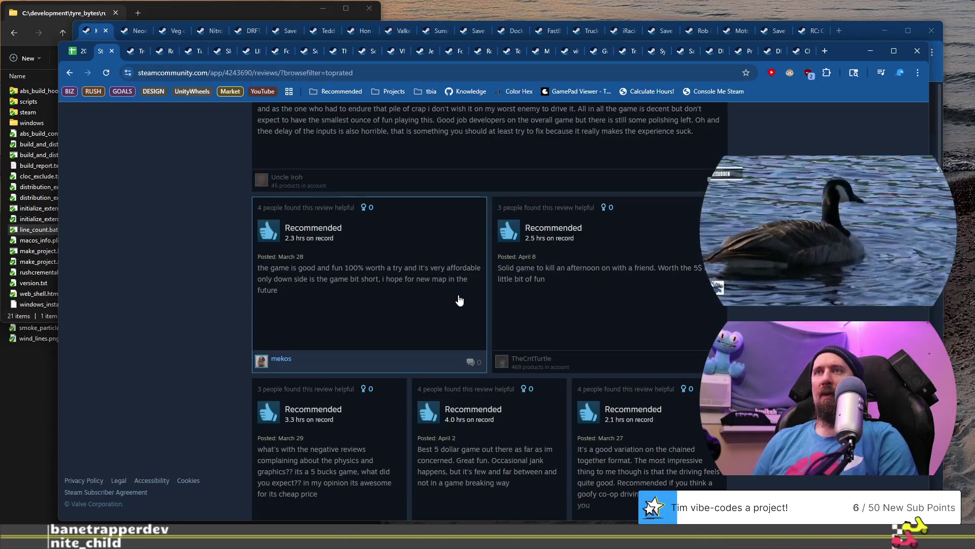
pyautogui.scroll(-6, 460, 300)
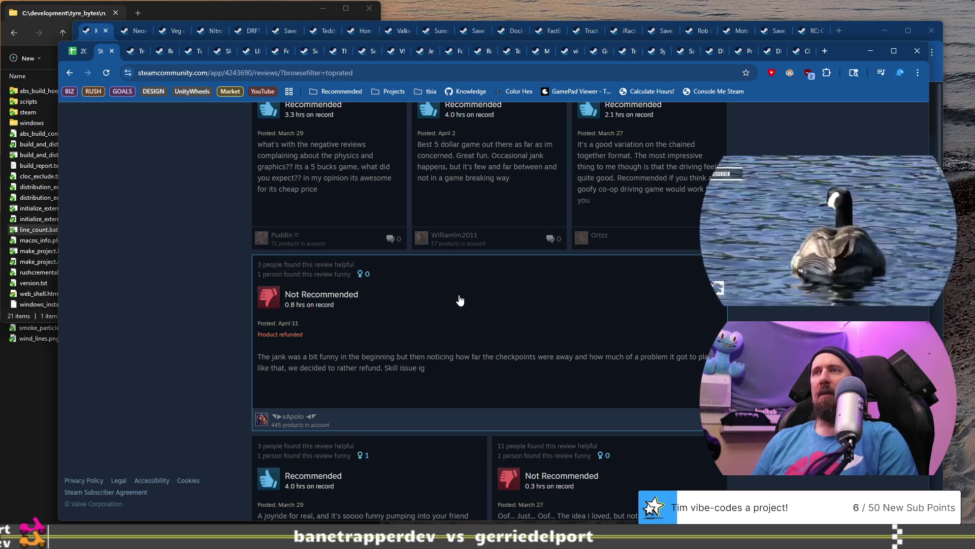
pyautogui.scroll(-5, 461, 301)
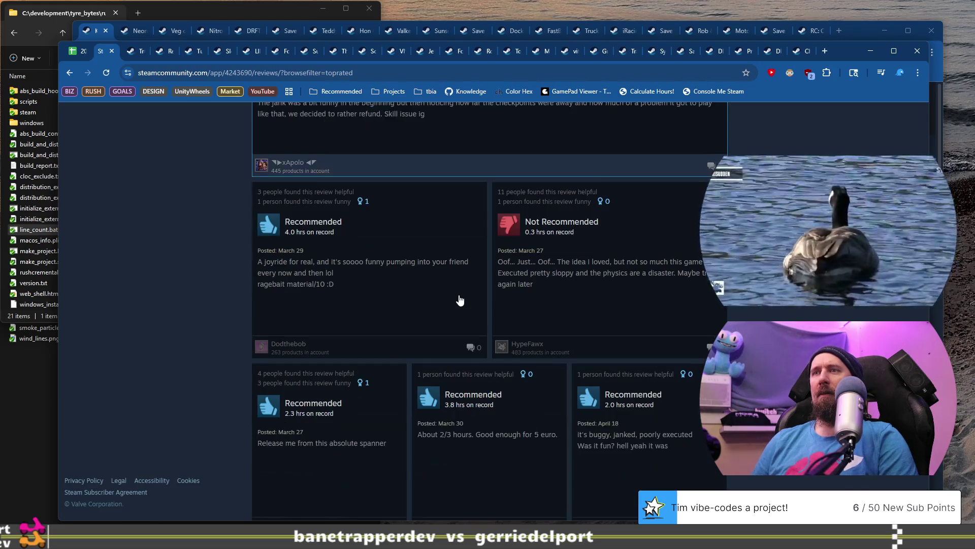
pyautogui.scroll(-15, 424, 296)
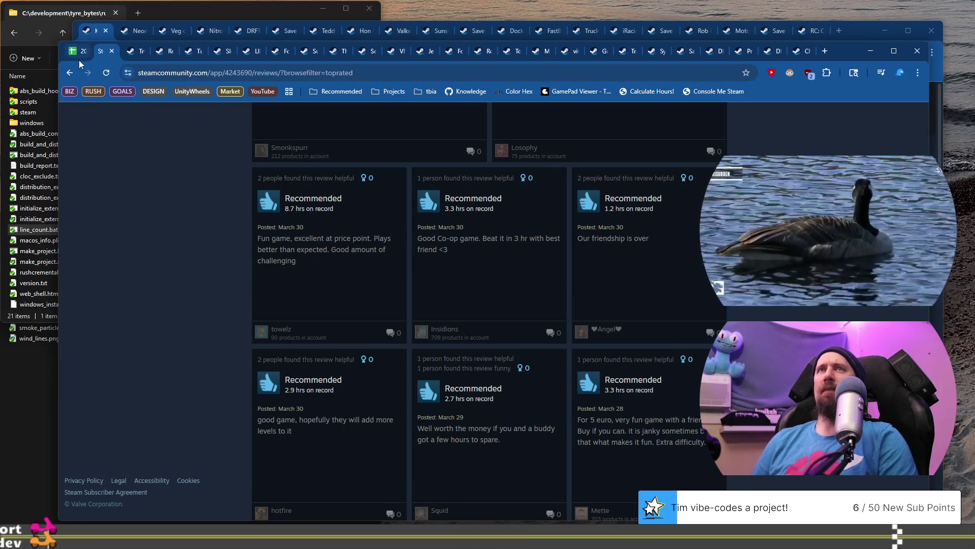
pyautogui.click(69, 71)
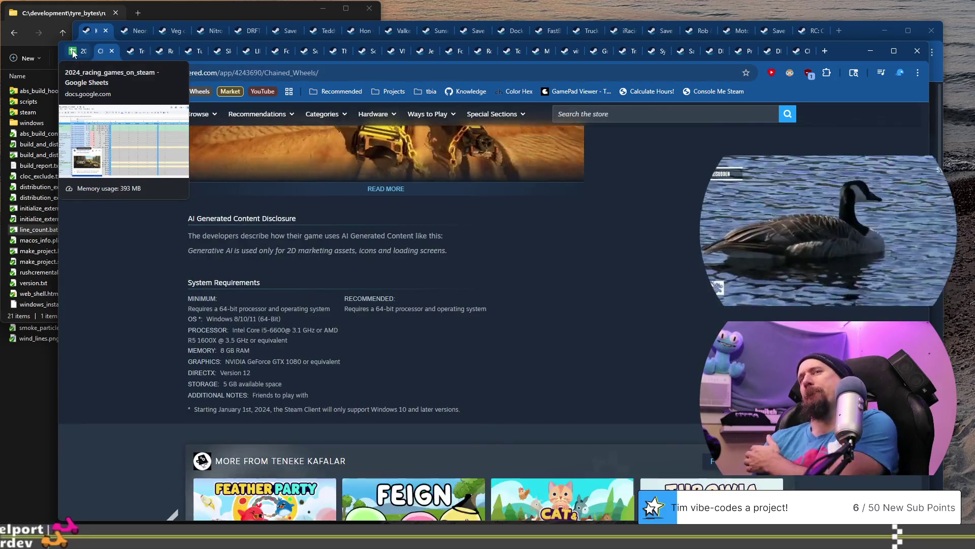
# Return to the racing-games sheet, open row 934's Chained Wheels link, then come back to the sheet
pyautogui.click(74, 52)
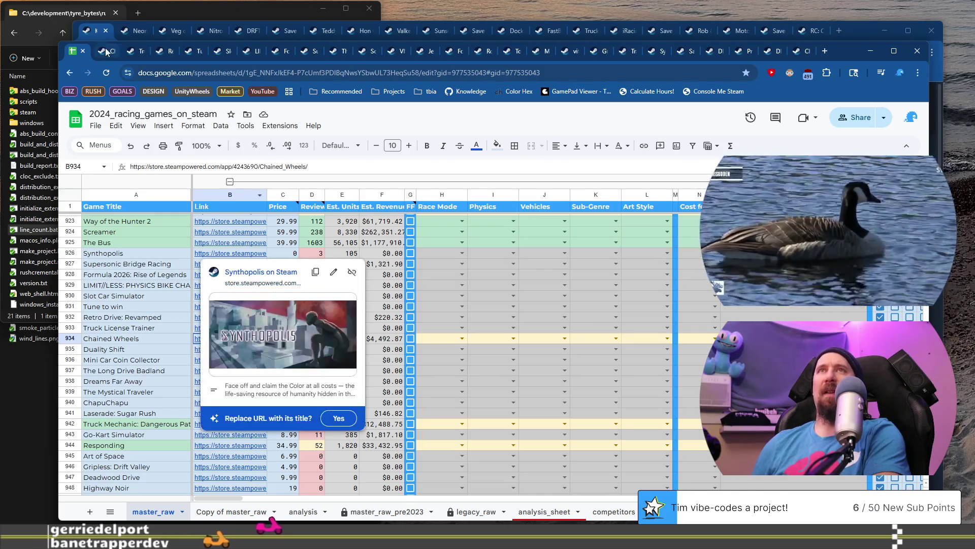
pyautogui.click(249, 264)
pyautogui.scroll(15, 289, 236)
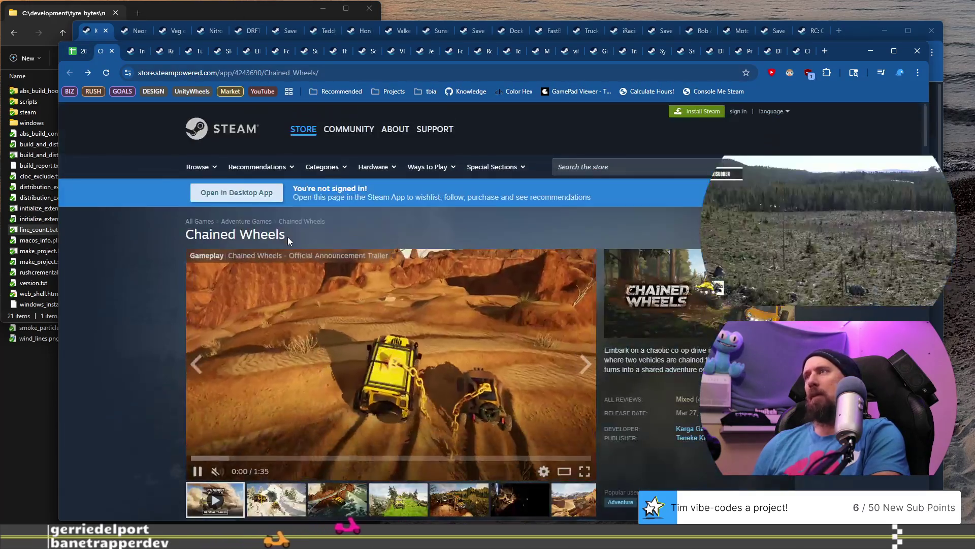
pyautogui.click(73, 55)
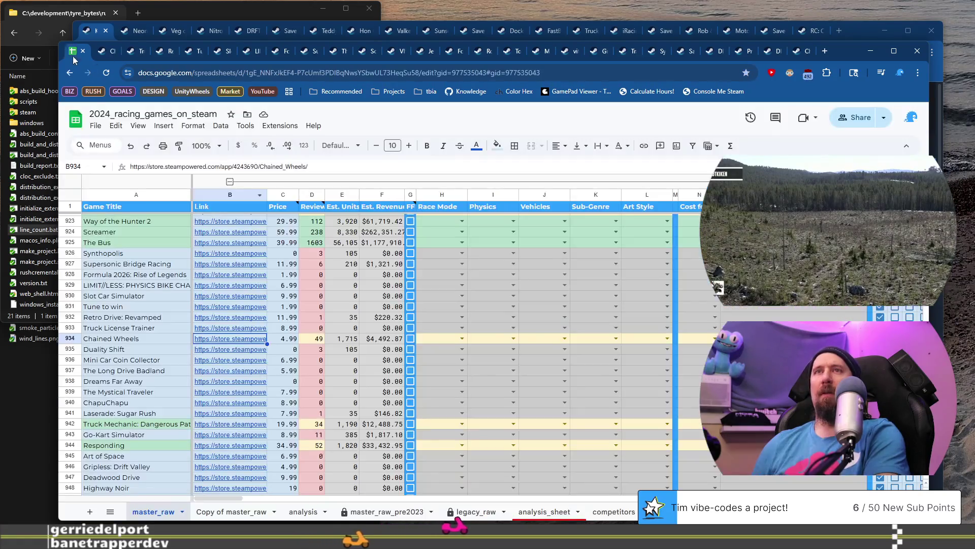
# Enter 400 as Chained Wheels' review count in D934, undo back to 49, then view its Steam page
pyautogui.click(316, 340)
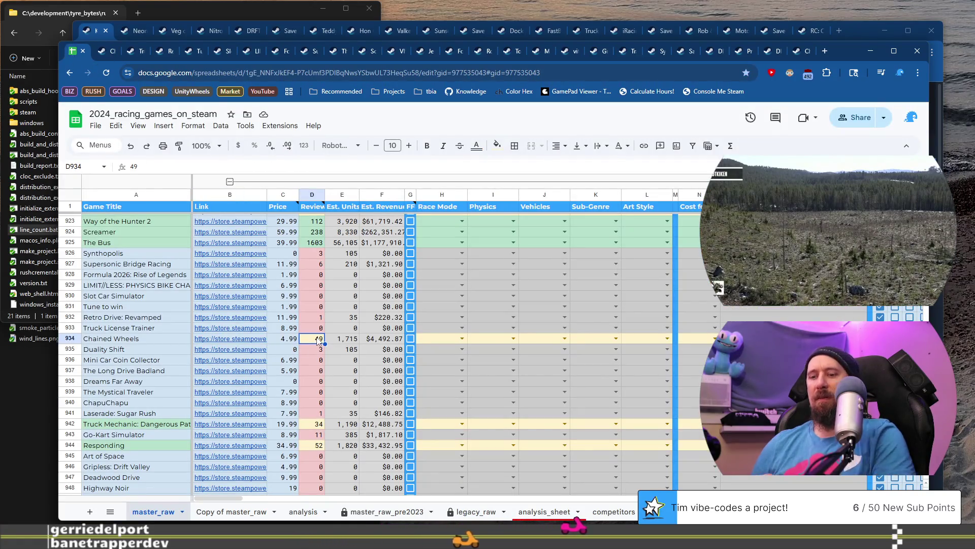
pyautogui.write('400')
pyautogui.press('Up')
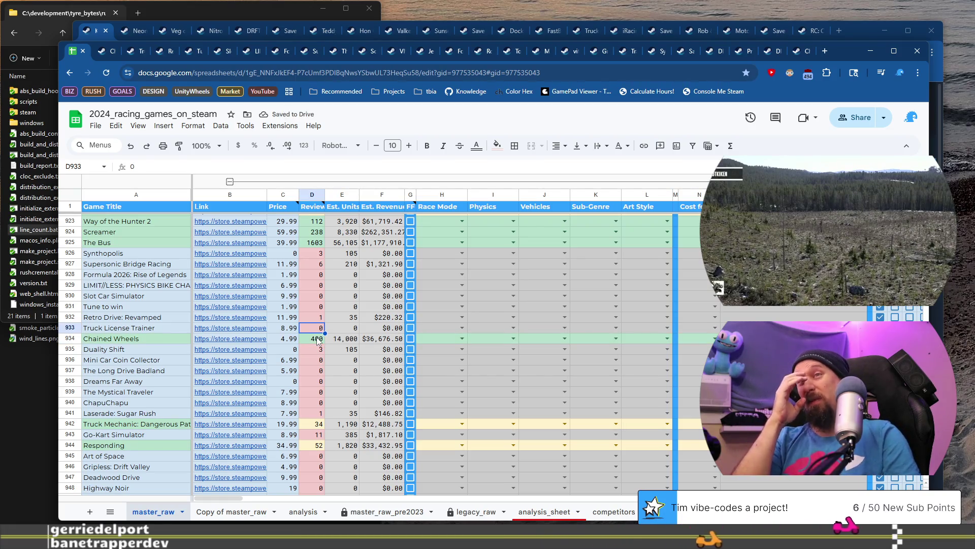
pyautogui.hotkey('ctrl', 'z')
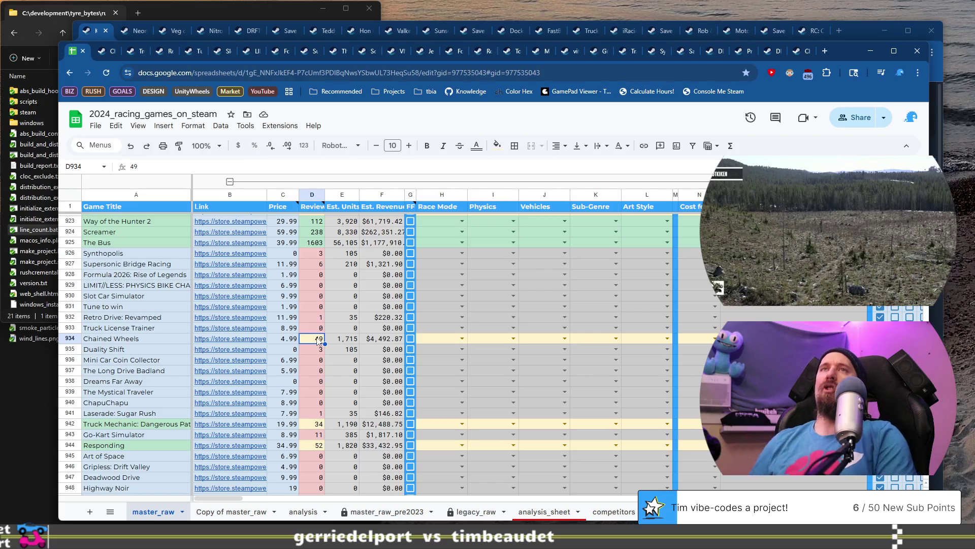
pyautogui.click(107, 51)
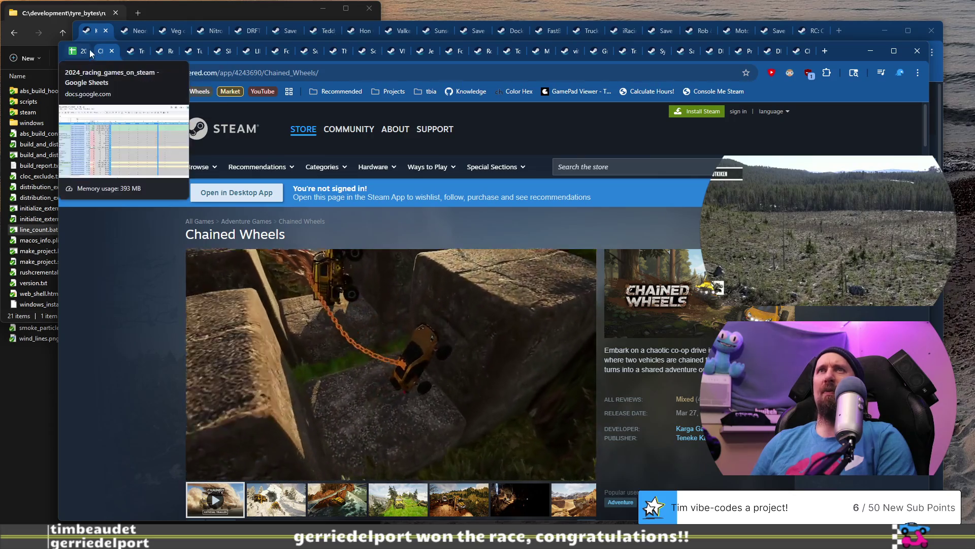
# Open Duality Shift's Steam page from row 935's link and skip its trailer to about 0:45
pyautogui.click(78, 52)
pyautogui.click(144, 360)
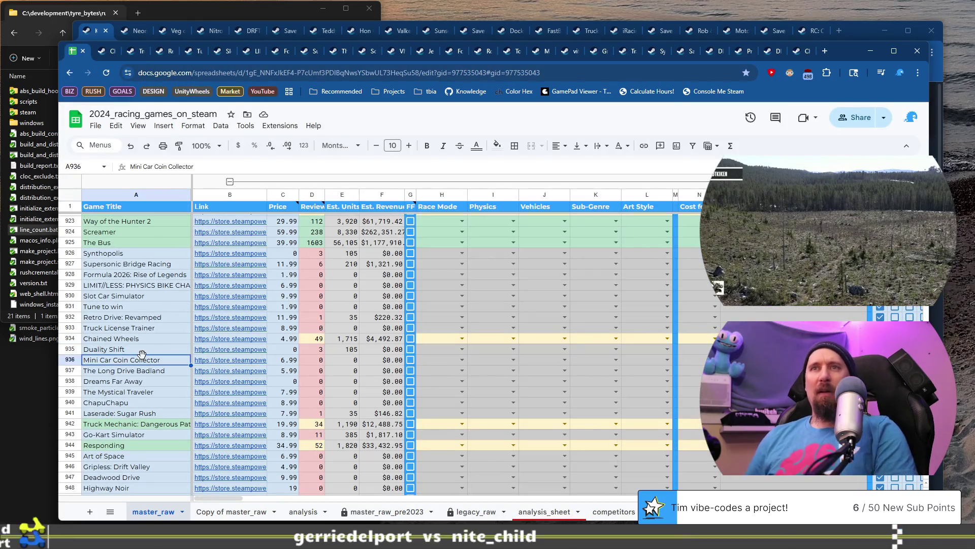
pyautogui.click(214, 353)
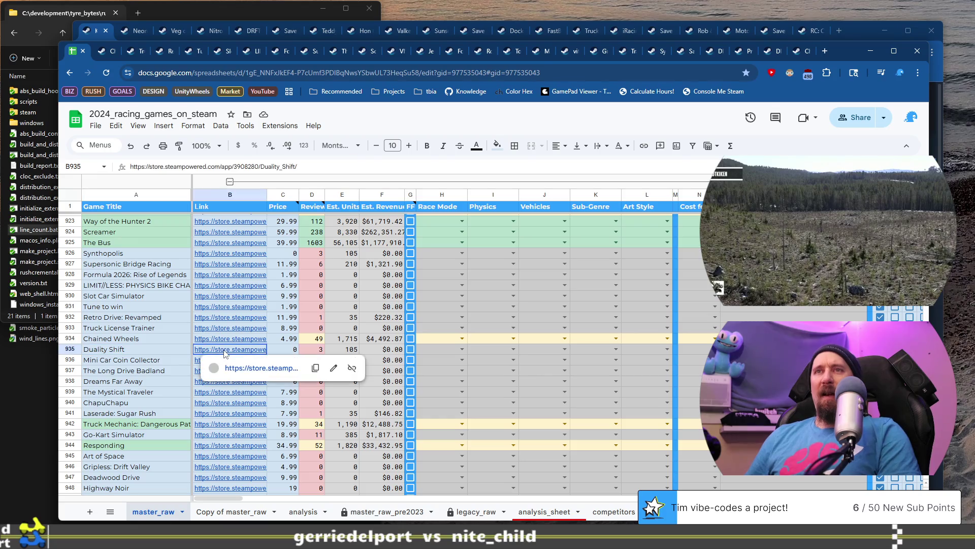
pyautogui.click(272, 369)
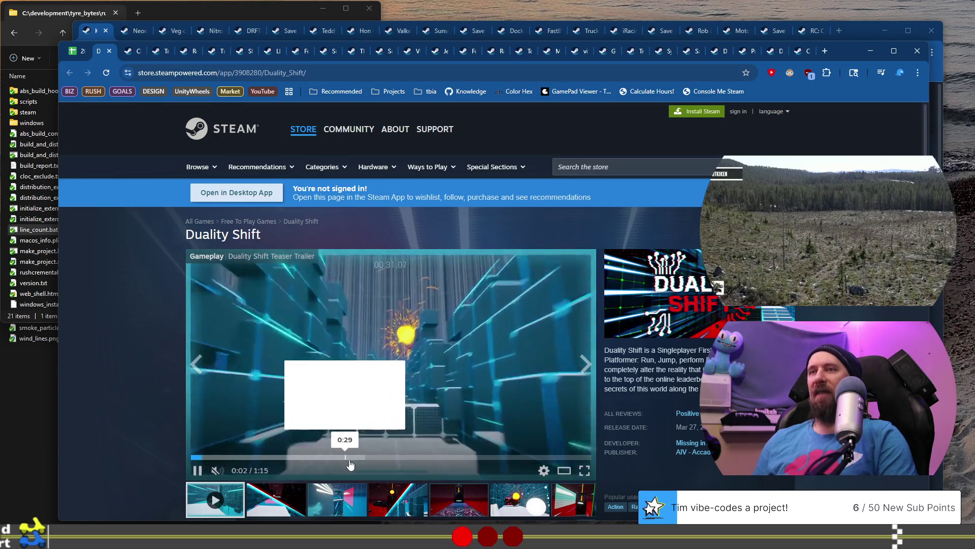
pyautogui.moveTo(348, 460); pyautogui.dragTo(446, 457)
# Copy the Duality Shift store address and bring the code editor forward
pyautogui.click(326, 73)
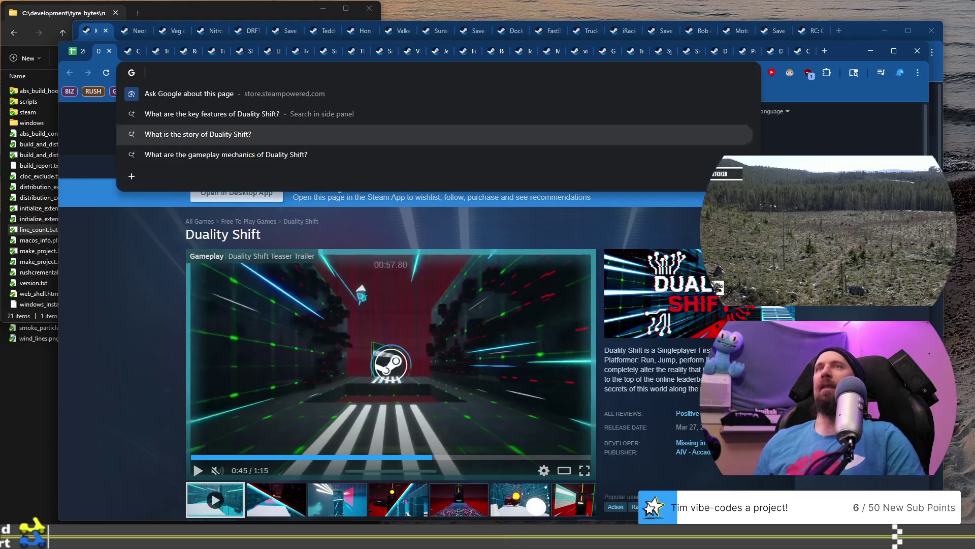
pyautogui.press('ctrl+super+Right')
pyautogui.click(630, 486)
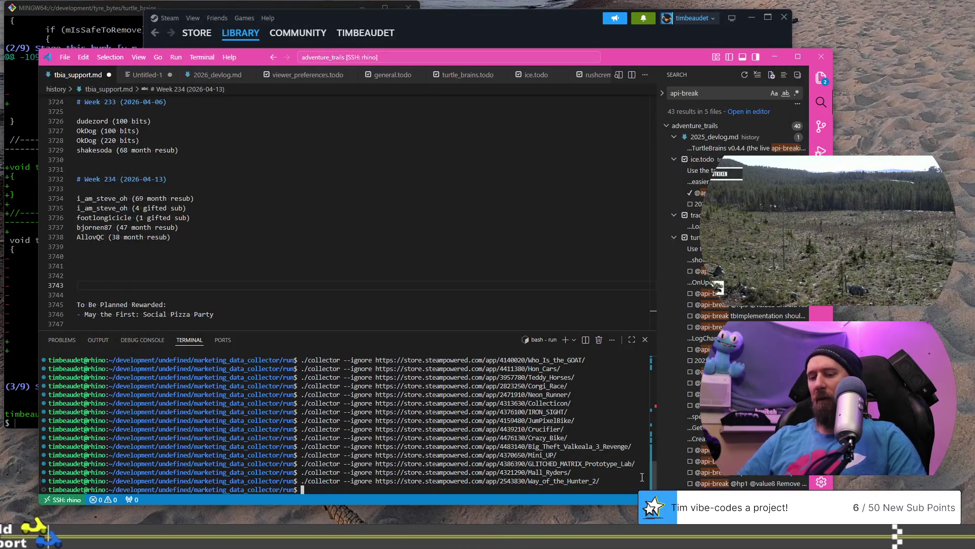
# Rerun ./collector --ignore with the Duality Shift URL replacing Way_of_the_Hunter_2, then close the Duality Shift page
pyautogui.write('https://store.steampowered.com/app/3908280/Duality_Shift/')
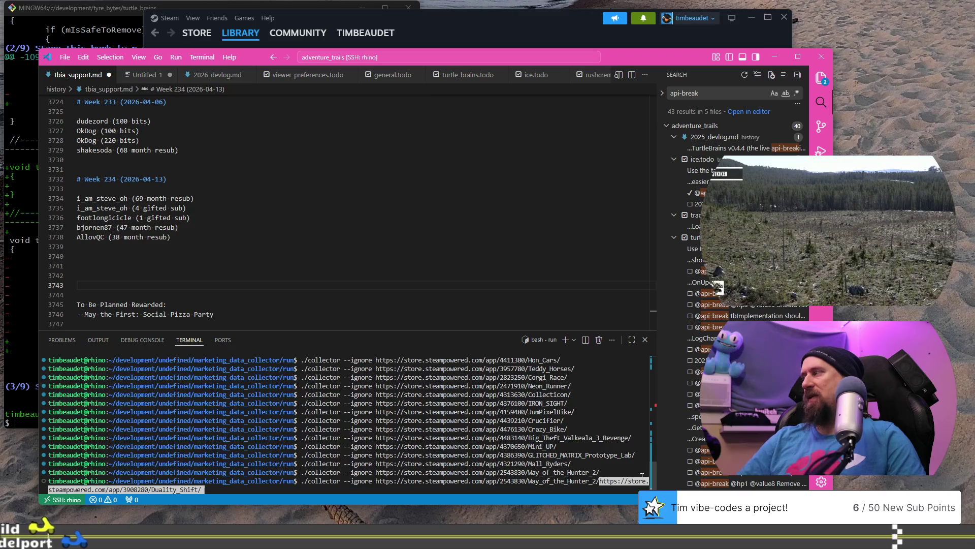
pyautogui.hotkey('ctrl', 'u')
pyautogui.press('Up')
pyautogui.write('https://store.steampowered.com/app/3908280/Duality_Shift/')
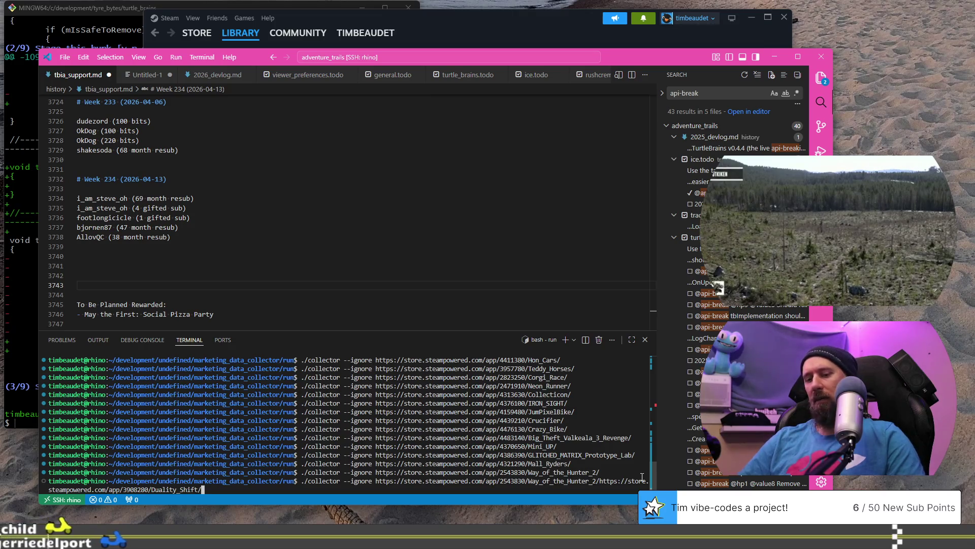
pyautogui.hotkey('alt', 'b')
pyautogui.hotkey('alt', 'b')
pyautogui.hotkey('alt', 'b')
pyautogui.hotkey('ctrl', 'w')
pyautogui.press('Return')
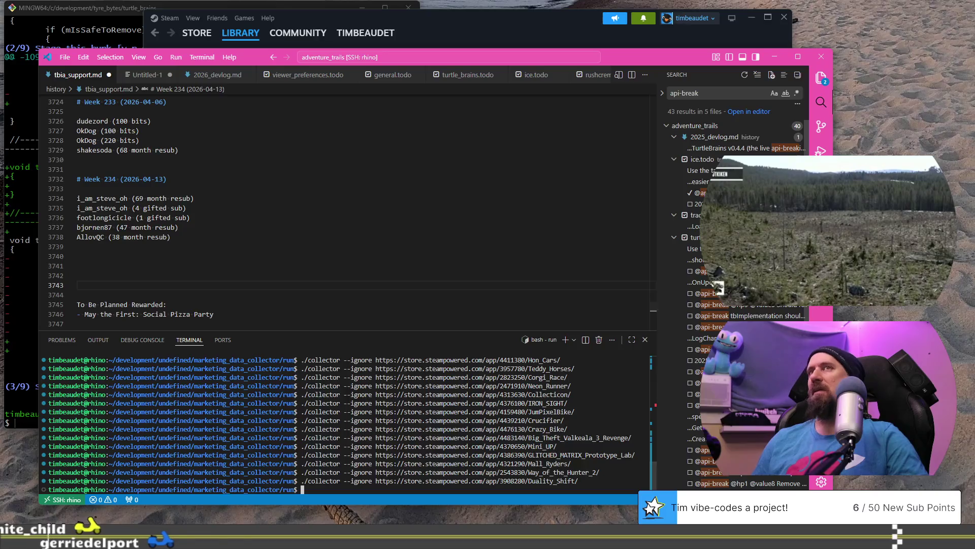
pyautogui.hotkey('alt', 'Tab')
pyautogui.click(111, 50)
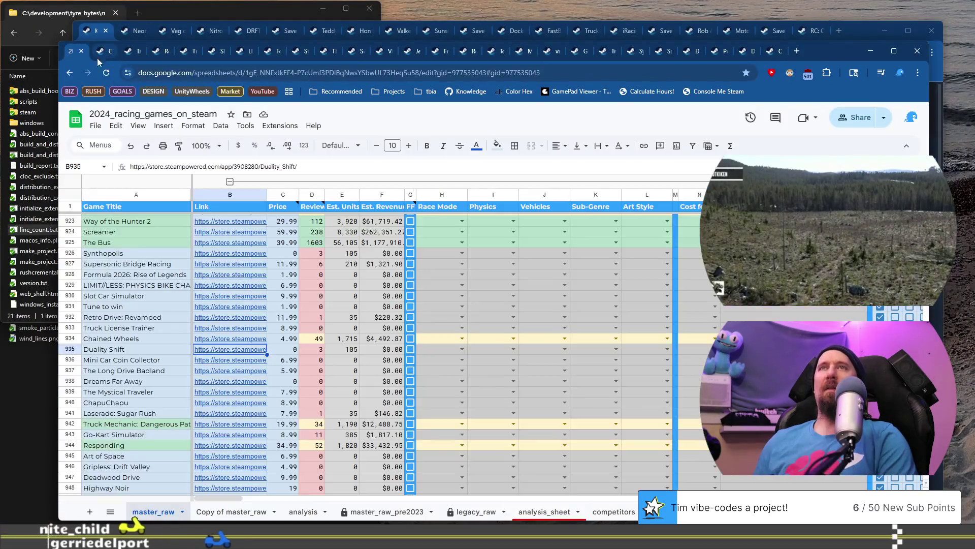
# Open Mini Car Coin Collector's store page from row 936, jump its trailer to the race scene, then detach the spreadsheet tab
pyautogui.click(191, 361)
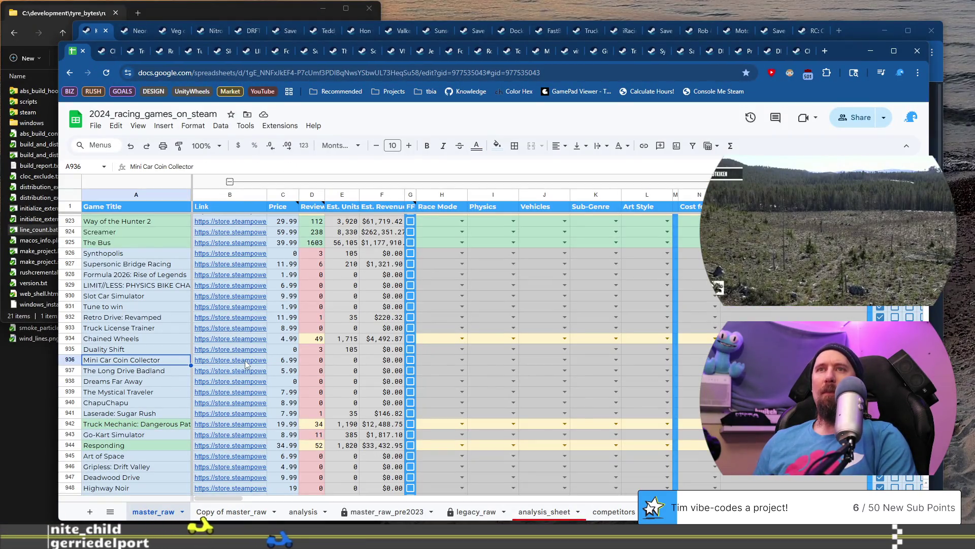
pyautogui.moveTo(239, 362)
pyautogui.click(248, 380)
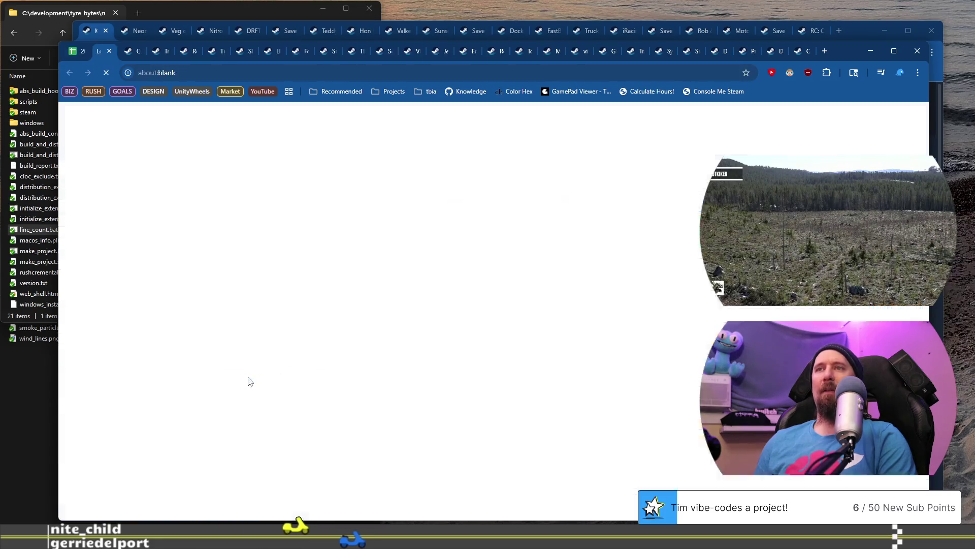
pyautogui.scroll(-2, 197, 275)
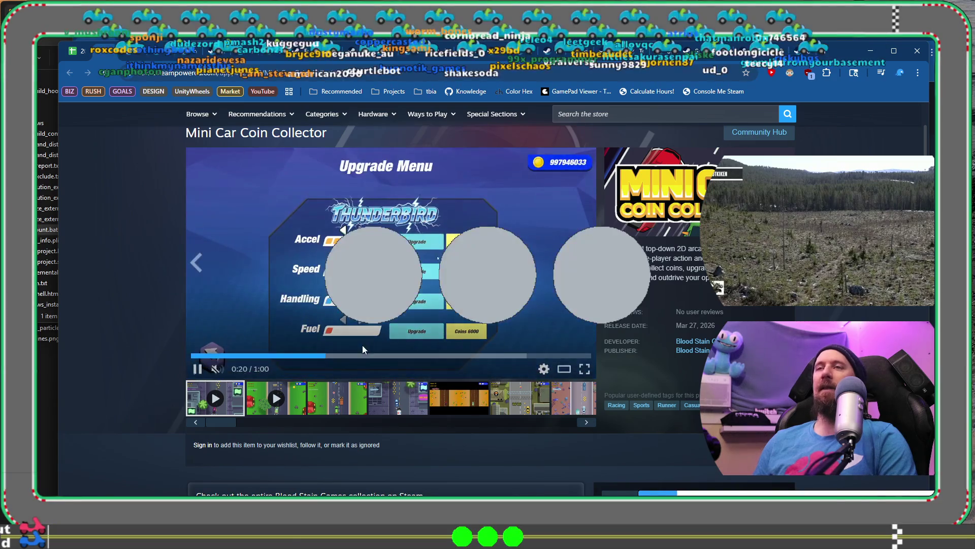
pyautogui.click(430, 357)
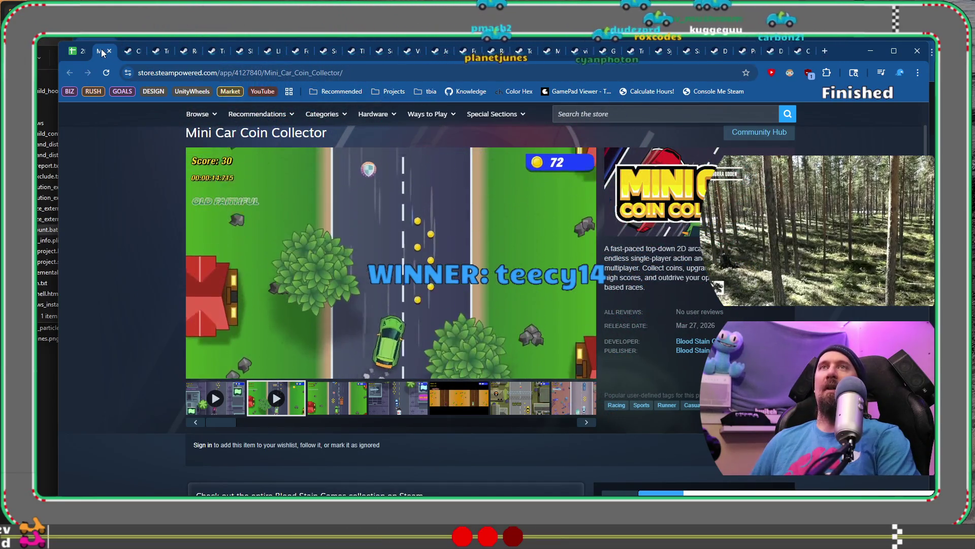
pyautogui.moveTo(72, 53); pyautogui.dragTo(125, 80)
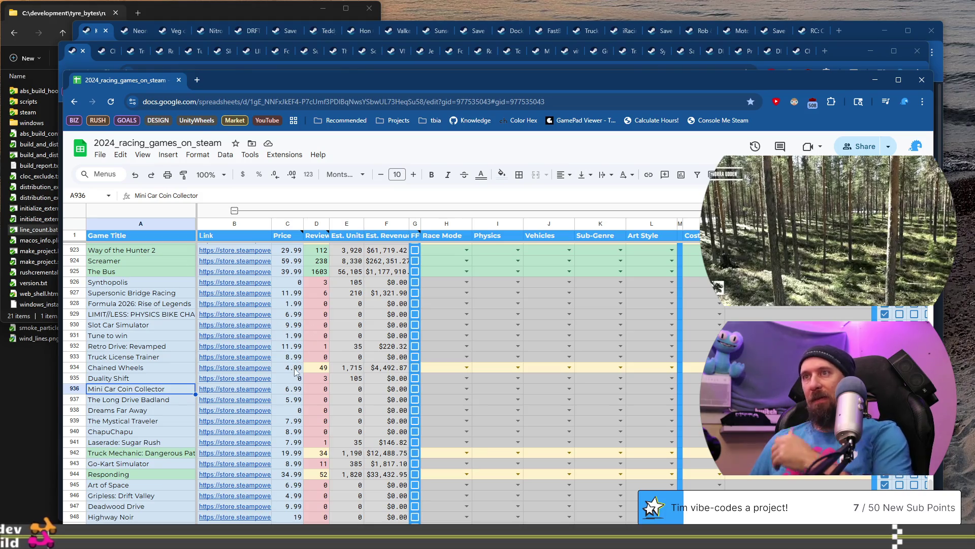
pyautogui.moveTo(216, 384)
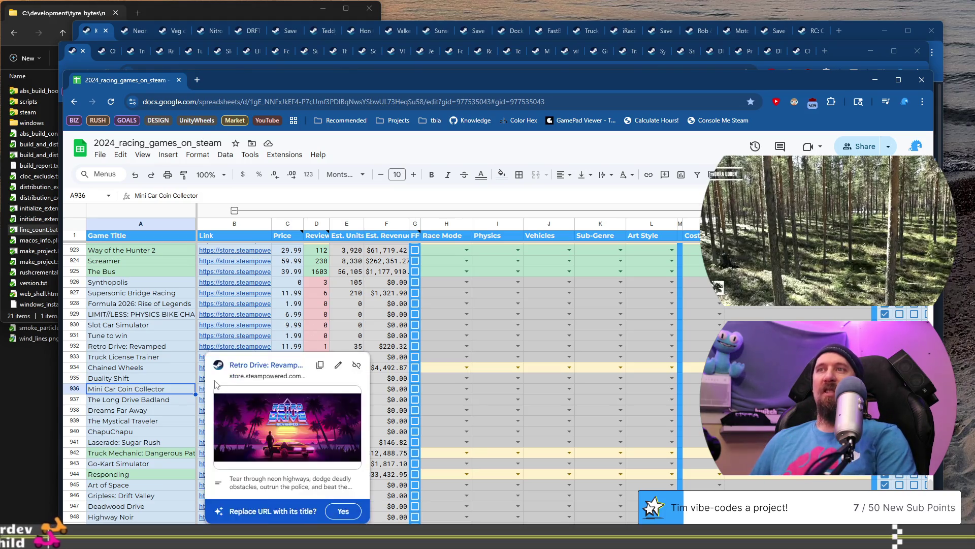
pyautogui.click(130, 402)
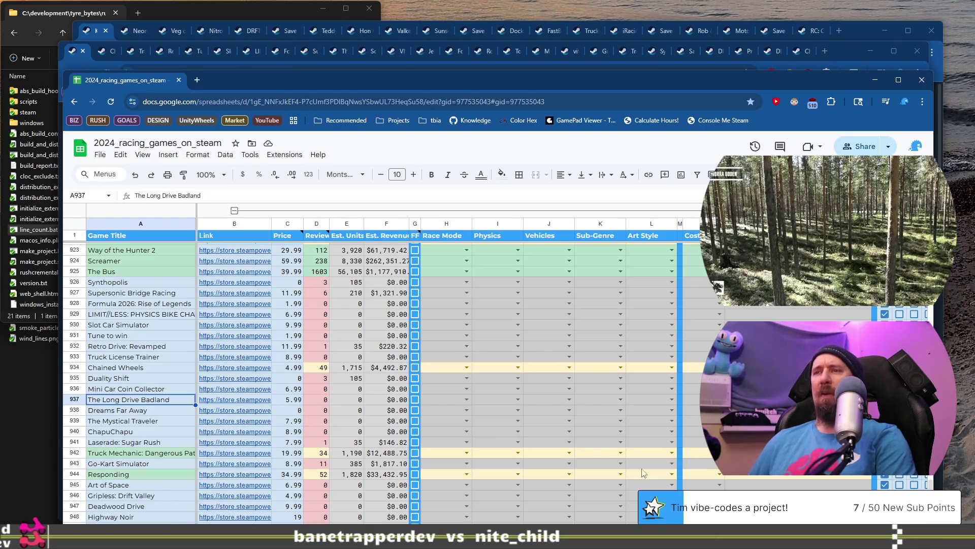
pyautogui.hotkey('ctrl', 'pagedown')
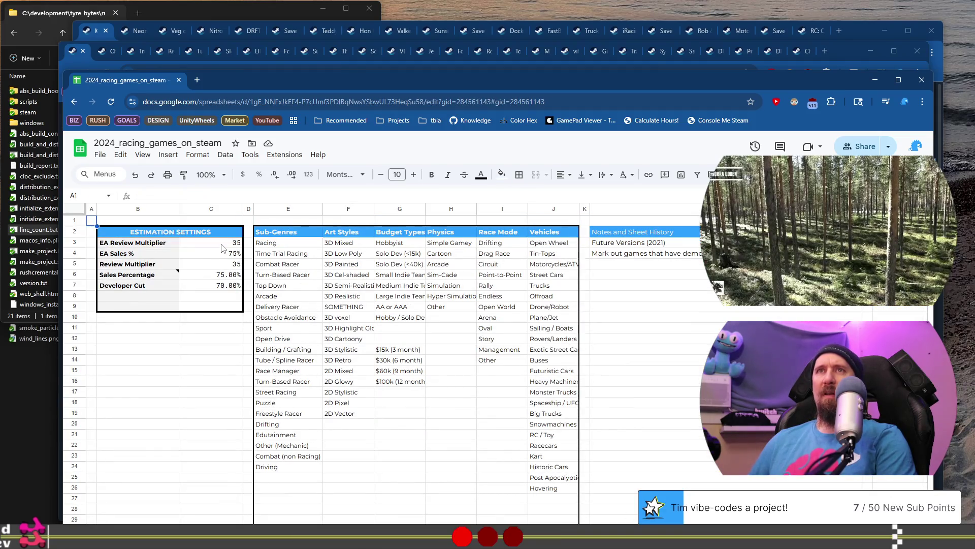
pyautogui.click(214, 267)
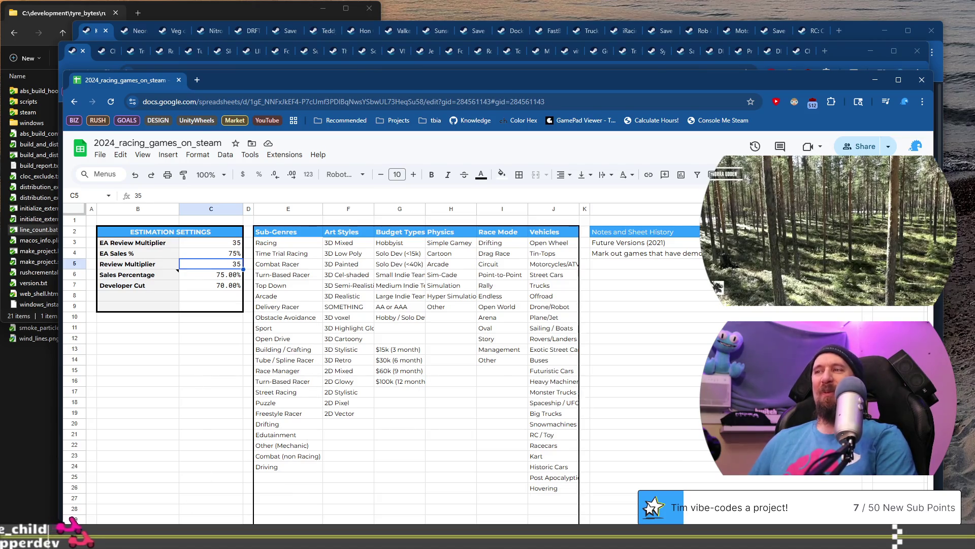
pyautogui.hotkey('ctrl', 'shift', 'pageup')
pyautogui.press('Down')
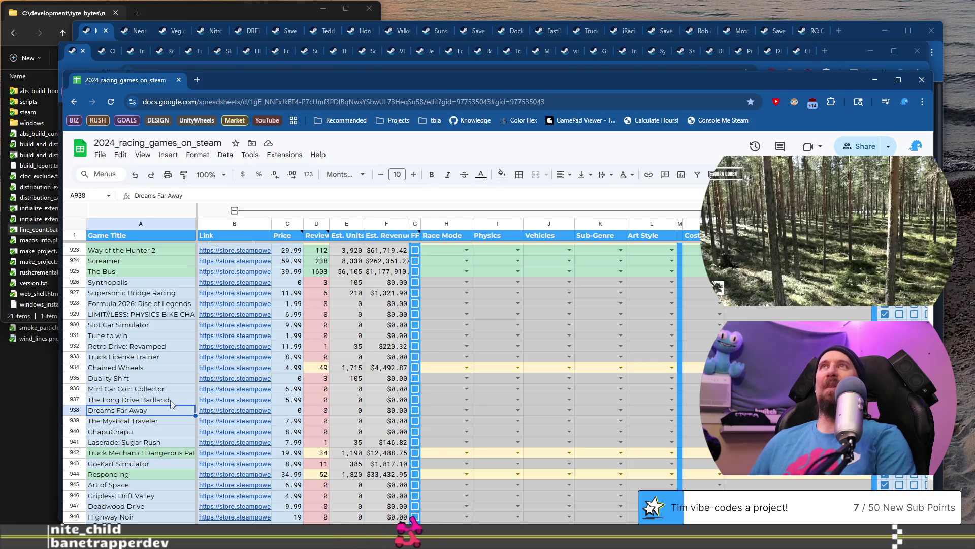
pyautogui.scroll(-2, 170, 401)
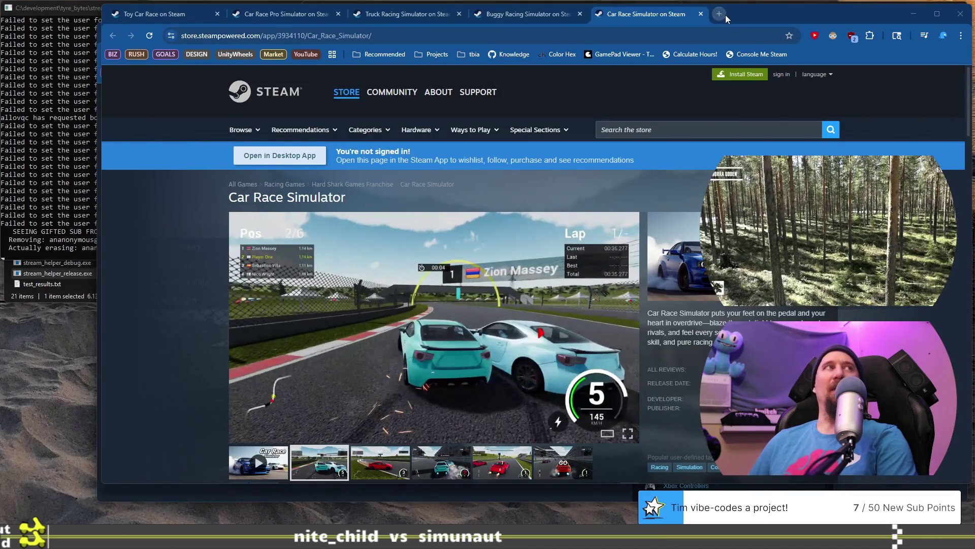
# Open a blank new tab and dock it beside the 2024_racing_games_on_steam spreadsheet tab
pyautogui.click(726, 14)
pyautogui.moveTo(722, 20)
pyautogui.mouseDown()
pyautogui.moveTo(526, 84)
pyautogui.moveTo(446, 91)
pyautogui.moveTo(508, 201)
pyautogui.moveTo(335, 73)
pyautogui.moveTo(355, 493)
pyautogui.moveTo(389, 304)
pyautogui.moveTo(572, 215)
pyautogui.moveTo(520, 239)
pyautogui.moveTo(519, 226)
pyautogui.mouseUp()
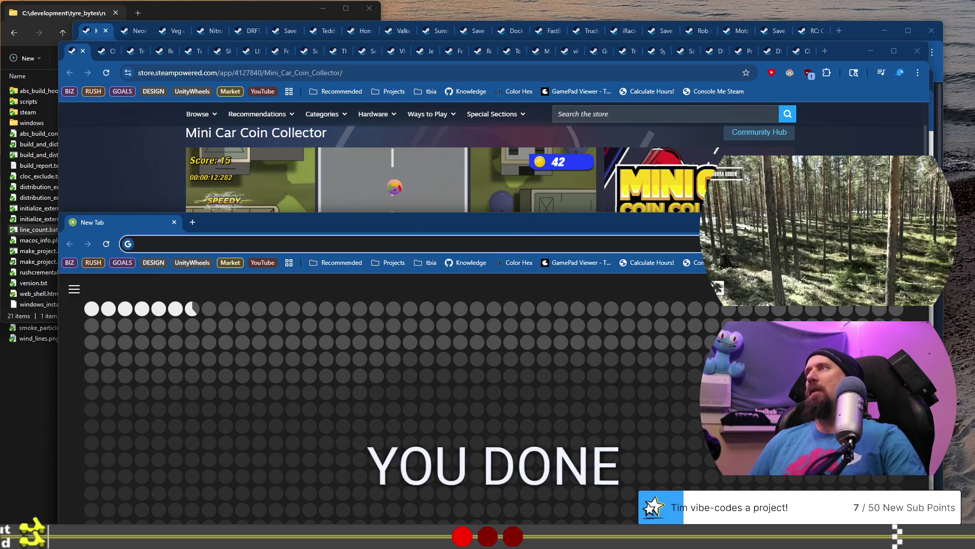
pyautogui.click(930, 125)
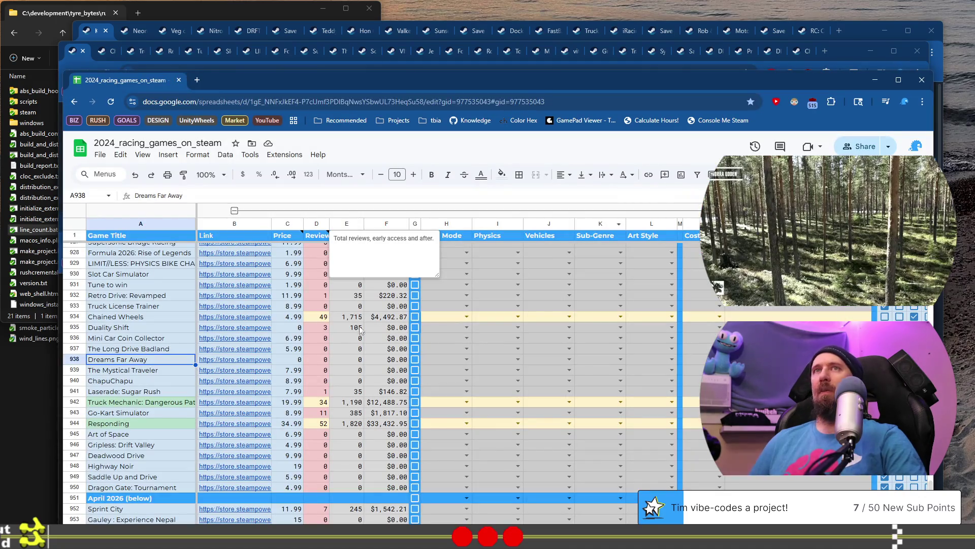
pyautogui.hotkey('alt', 'Tab')
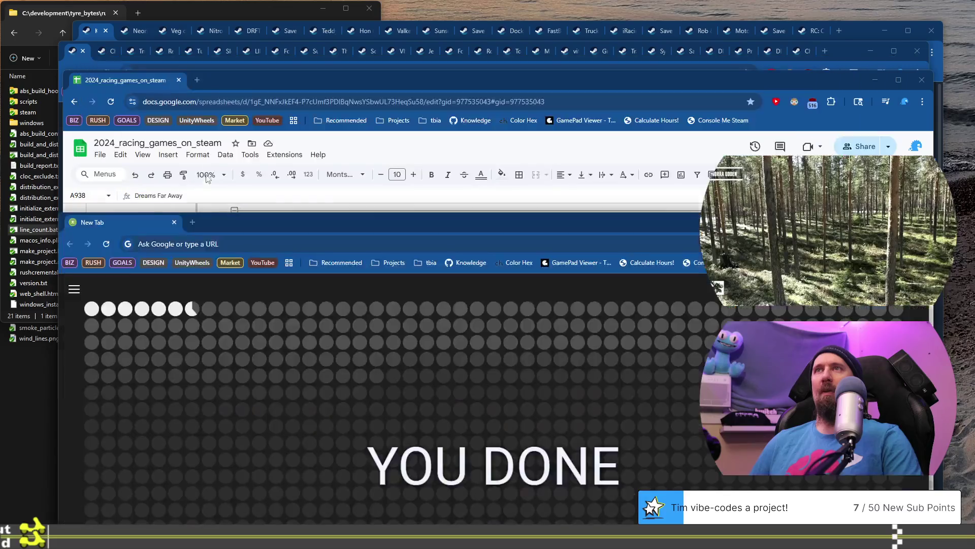
pyautogui.moveTo(123, 225)
pyautogui.mouseDown()
pyautogui.moveTo(274, 87)
pyautogui.moveTo(252, 86)
pyautogui.mouseUp()
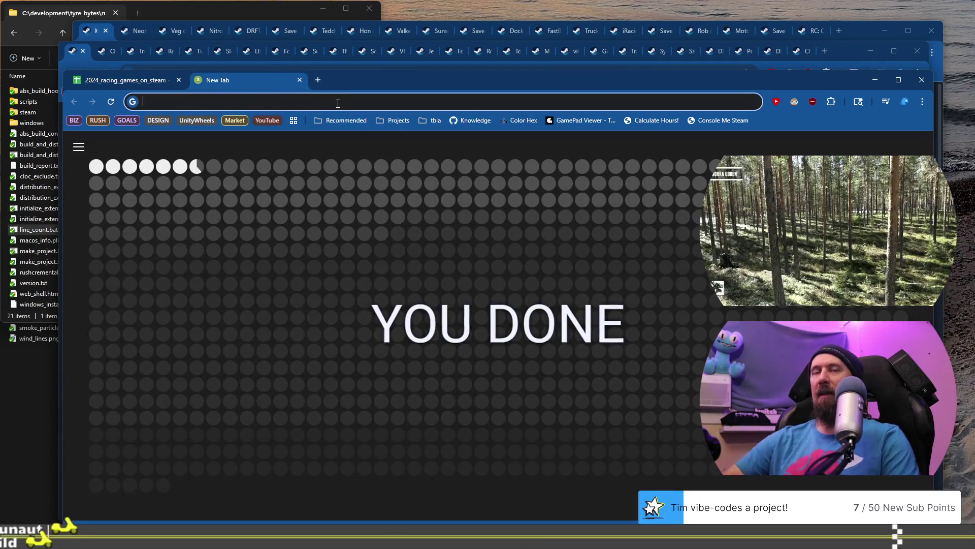
# Open the 2007 'RacerX (Update 5)' post from page 6 of the timbeaudet.com blog, then open File Explorer
pyautogui.write('tim')
pyautogui.press('Down')
pyautogui.press('Return')
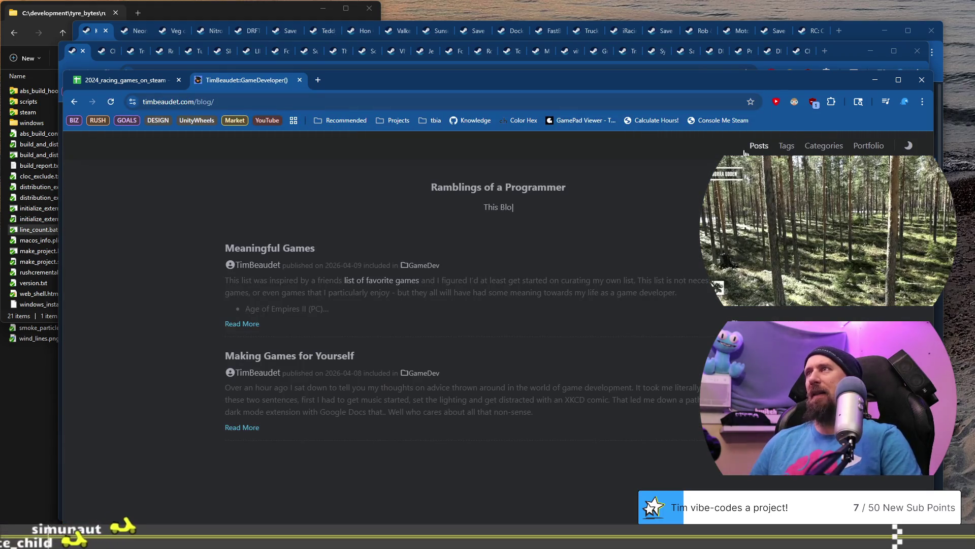
pyautogui.click(757, 146)
pyautogui.scroll(-3, 559, 329)
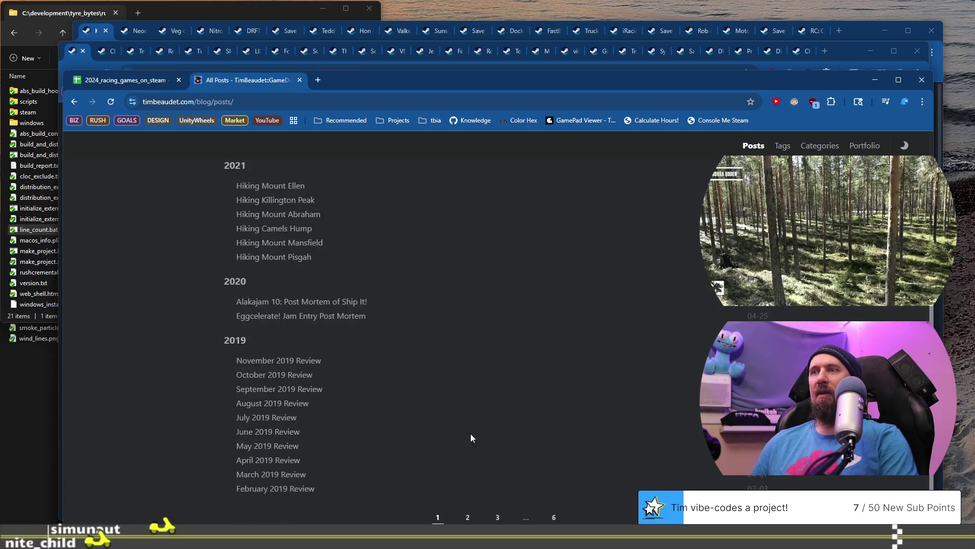
pyautogui.click(553, 518)
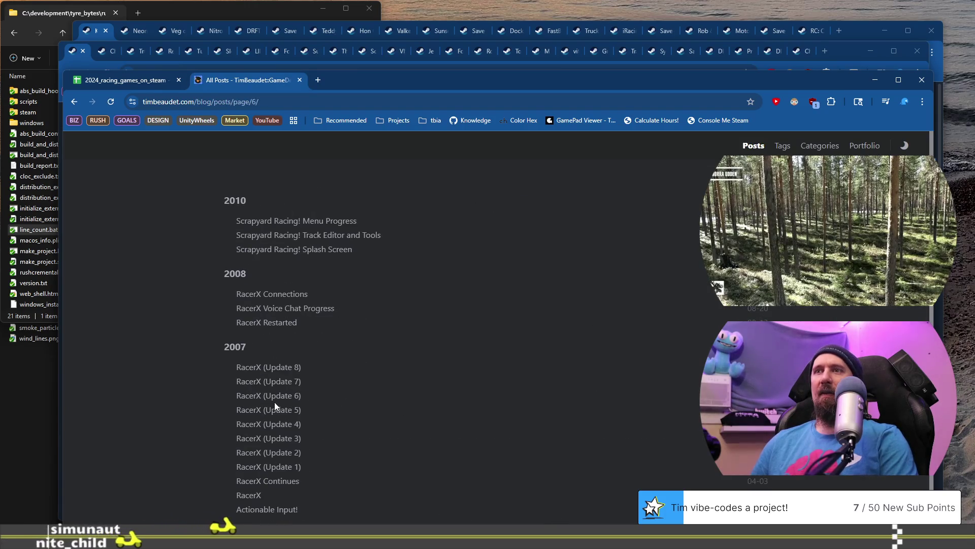
pyautogui.click(270, 410)
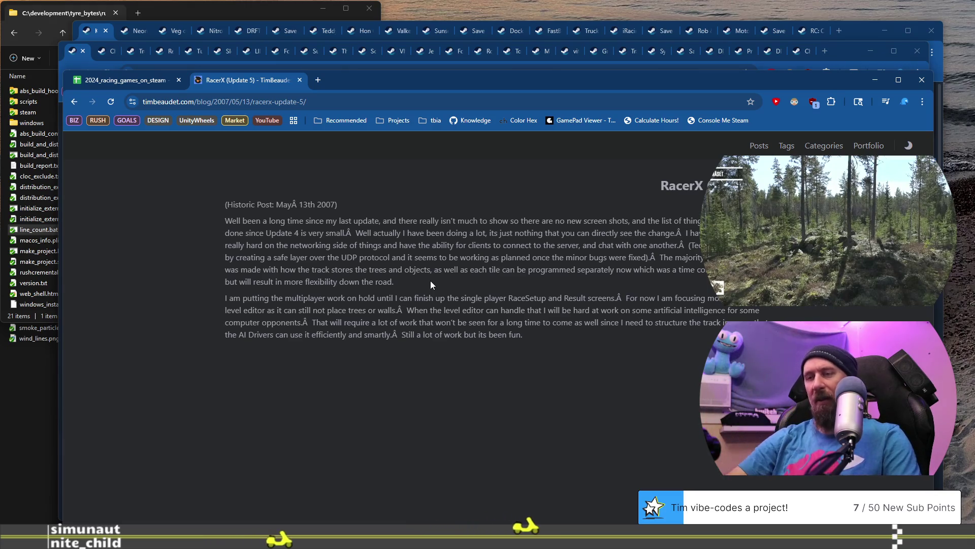
pyautogui.press('super+e')
pyautogui.hotkey('ctrl', 'l')
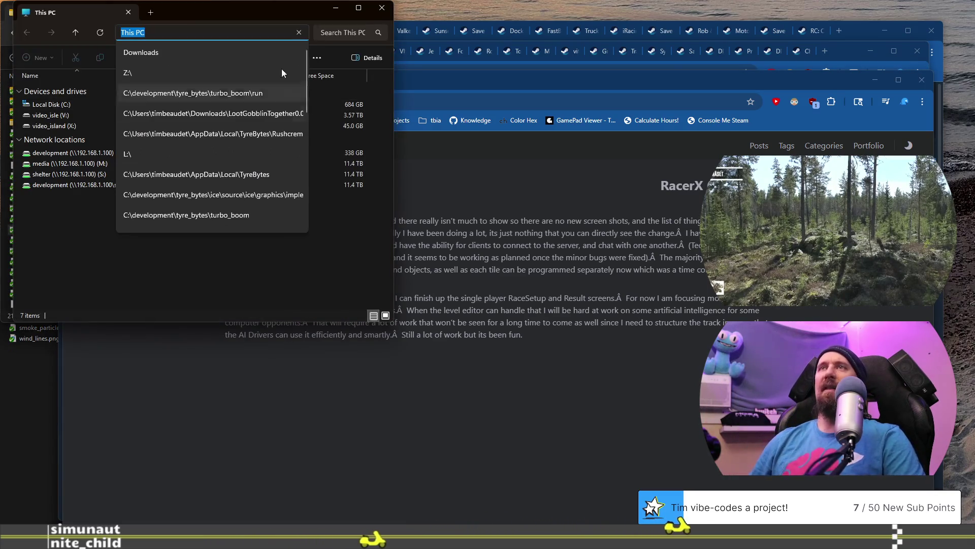
# Move the Explorer window to the right and navigate to the Z: drive
pyautogui.moveTo(279, 9)
pyautogui.mouseDown()
pyautogui.moveTo(621, 15)
pyautogui.moveTo(611, 7)
pyautogui.mouseUp()
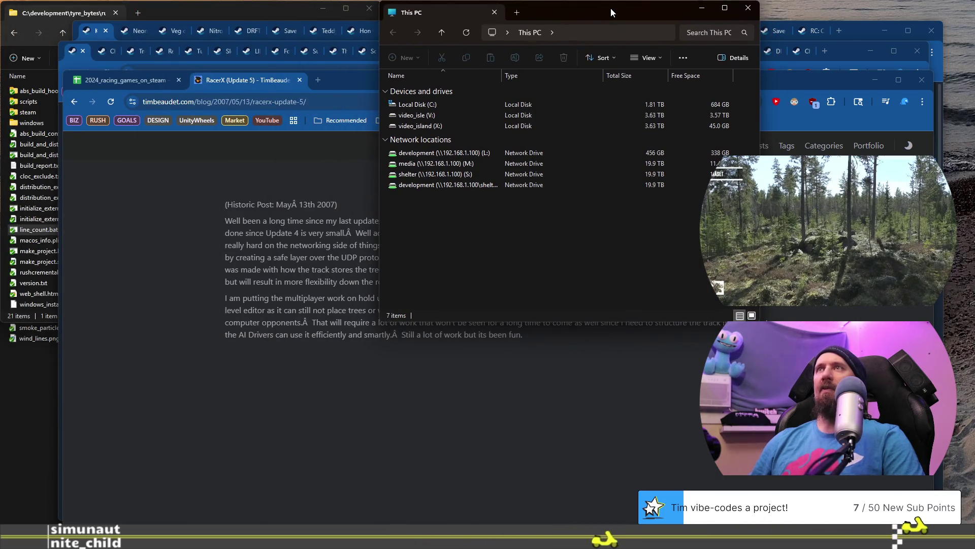
pyautogui.click(610, 33)
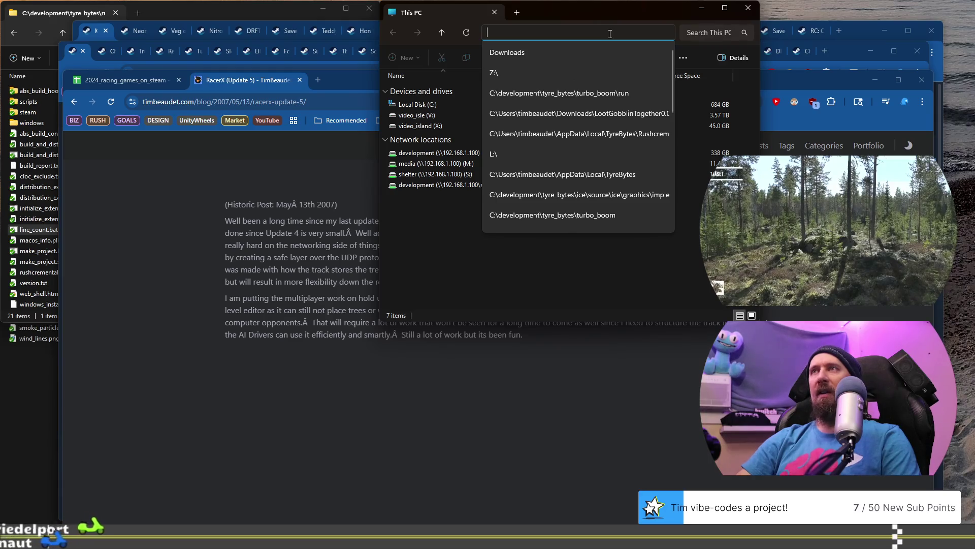
pyautogui.write('Z:')
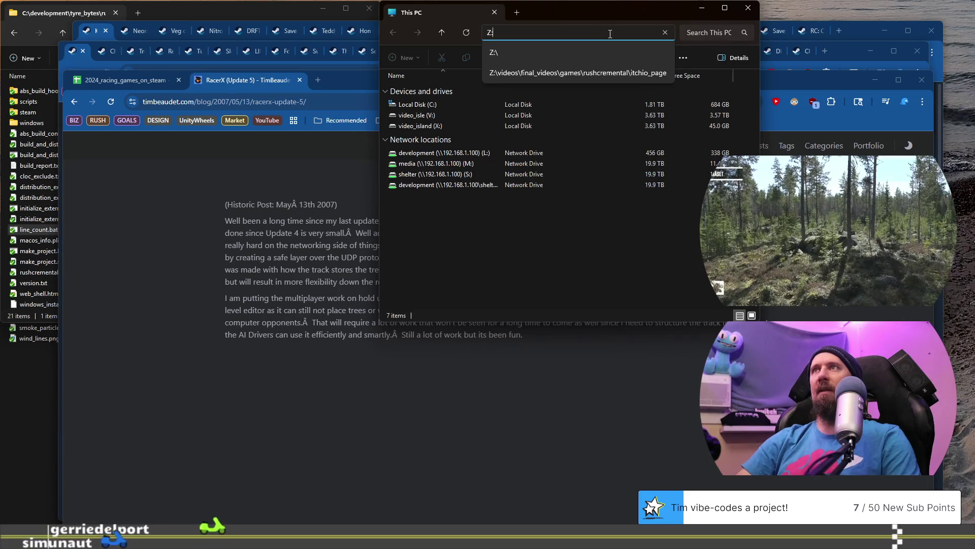
pyautogui.press('Return')
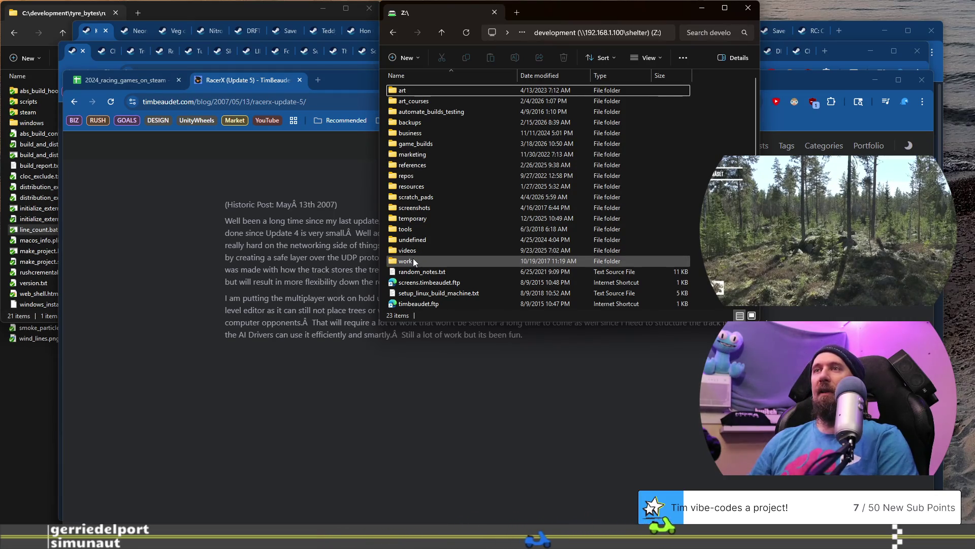
# Open backups\final_racerx_2008 and select its ship folder
pyautogui.moveTo(413, 259)
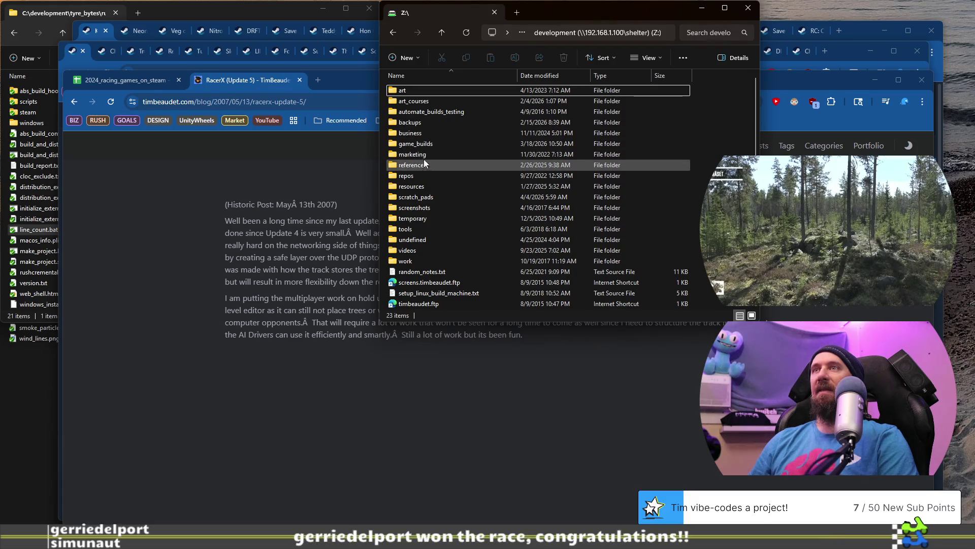
pyautogui.click(426, 132)
pyautogui.doubleClick(427, 131)
pyautogui.scroll(-5, 436, 172)
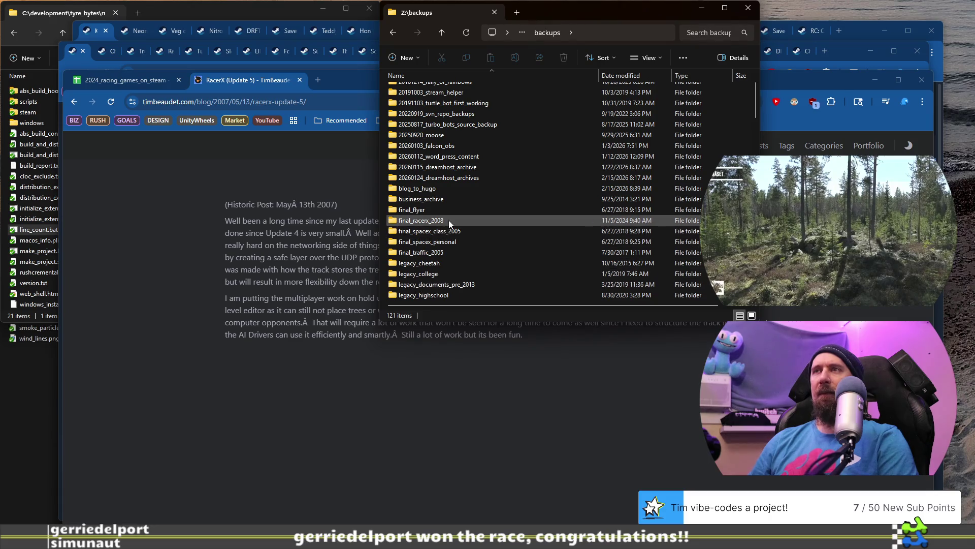
pyautogui.click(433, 222)
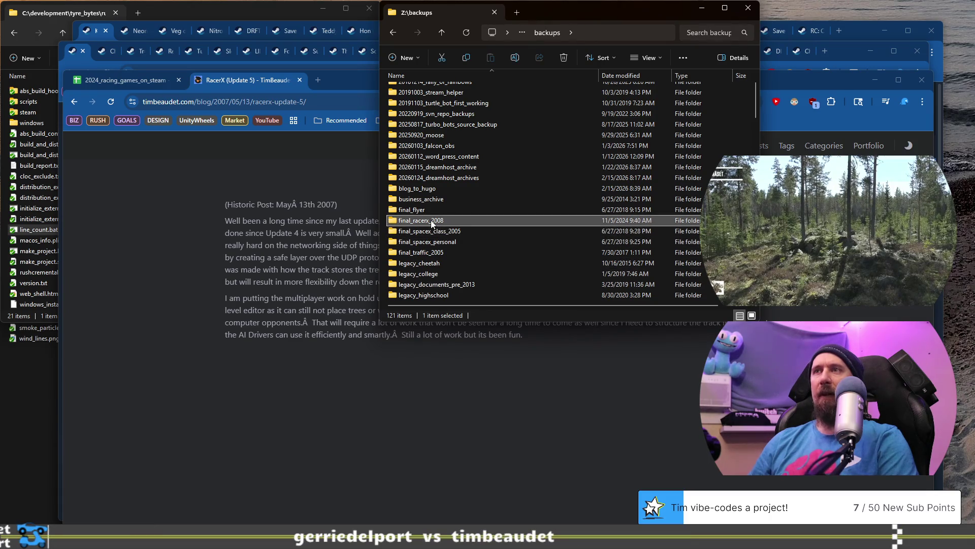
pyautogui.scroll(-3, 449, 257)
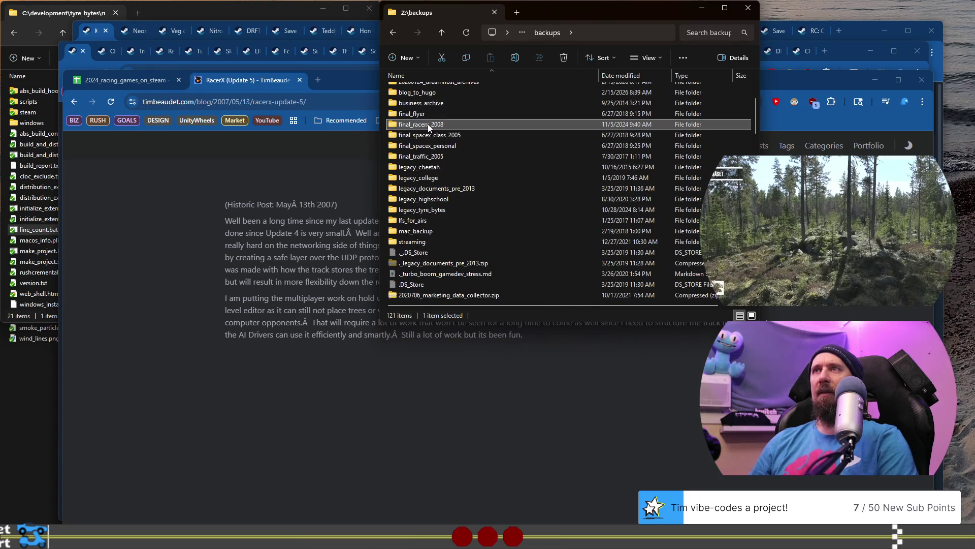
pyautogui.doubleClick(430, 125)
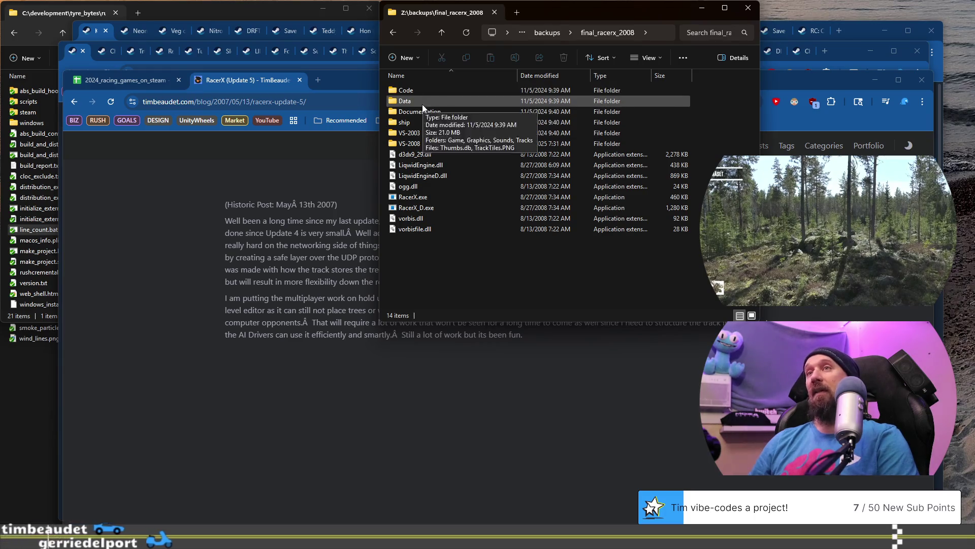
pyautogui.click(414, 123)
# Look inside the ship folder's Data and Game subfolders, then return to ship
pyautogui.doubleClick(413, 123)
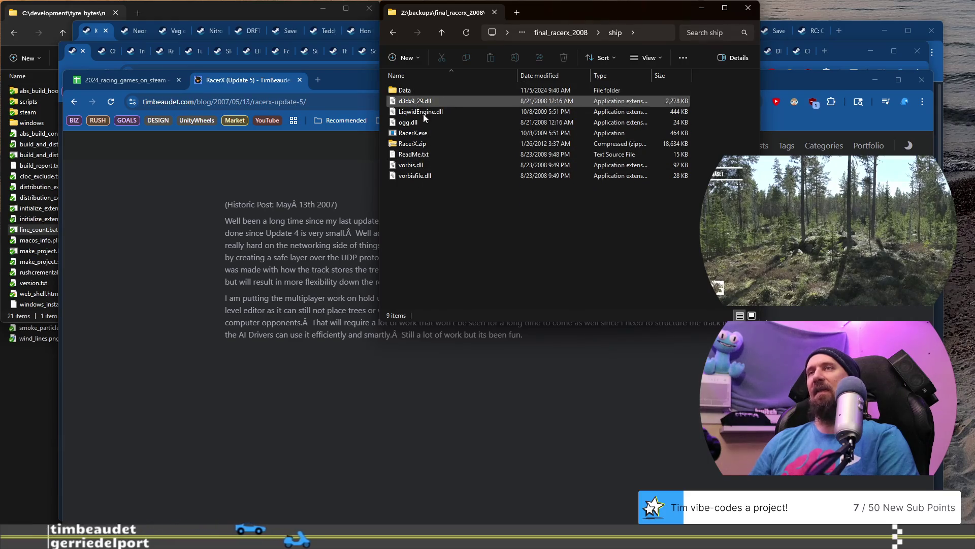
pyautogui.doubleClick(405, 91)
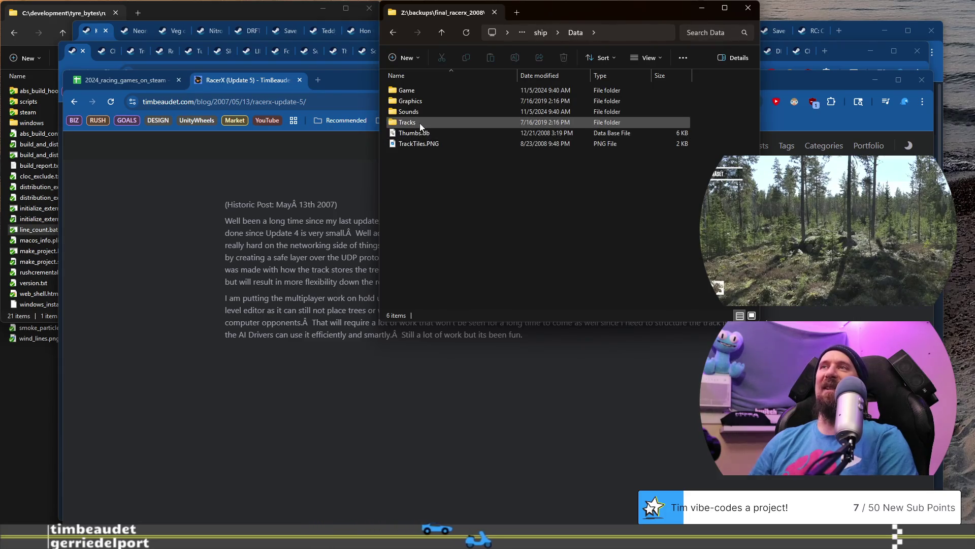
pyautogui.doubleClick(416, 92)
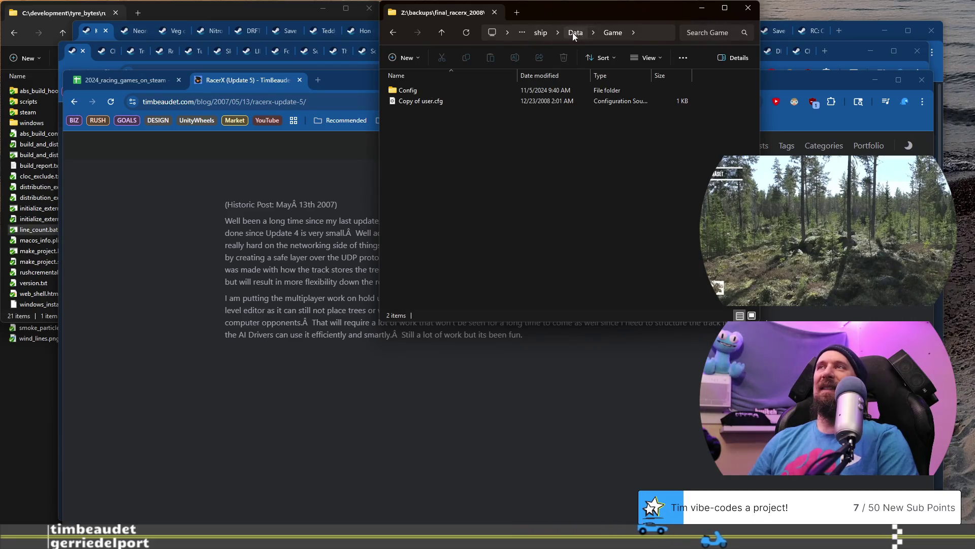
pyautogui.click(441, 36)
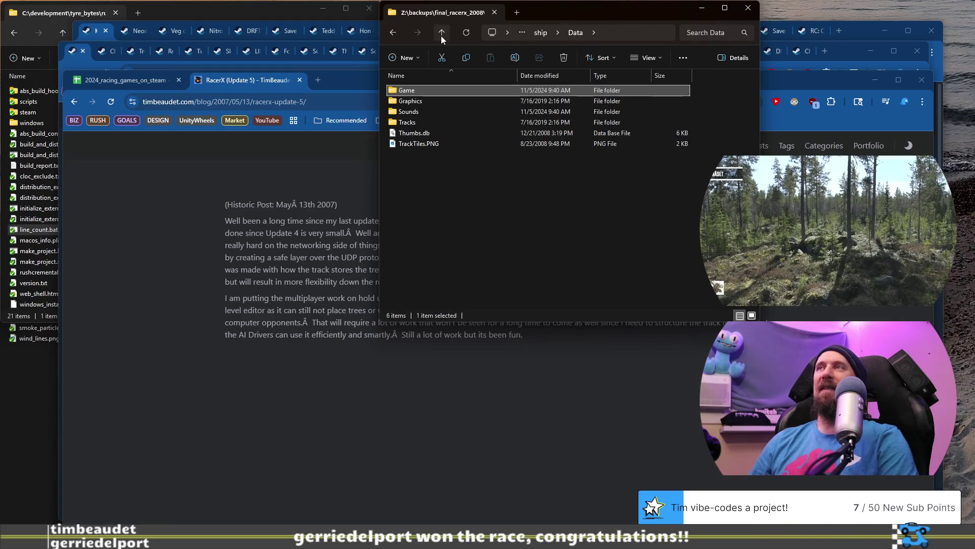
pyautogui.click(441, 36)
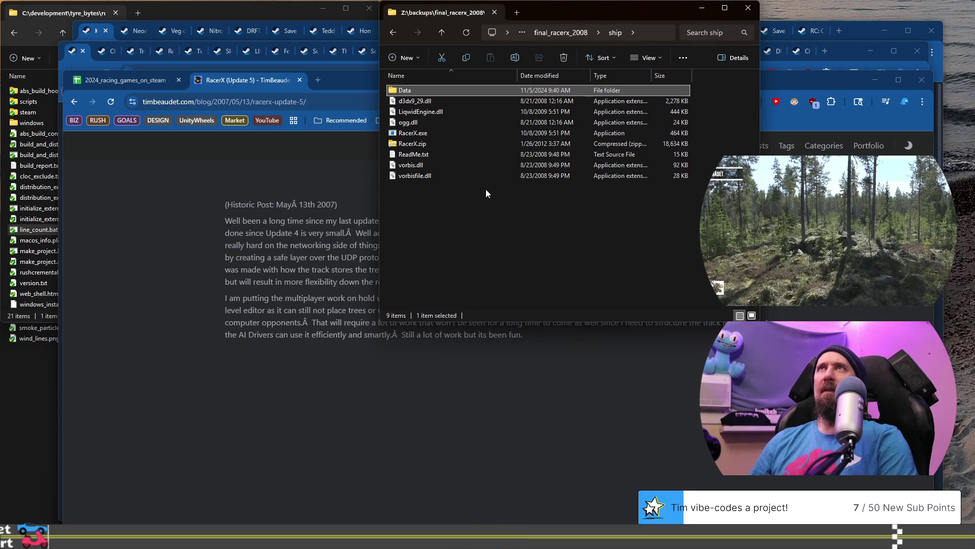
# Launch RacerX.exe from the ship folder and answer the security warning with Run
pyautogui.moveTo(422, 135)
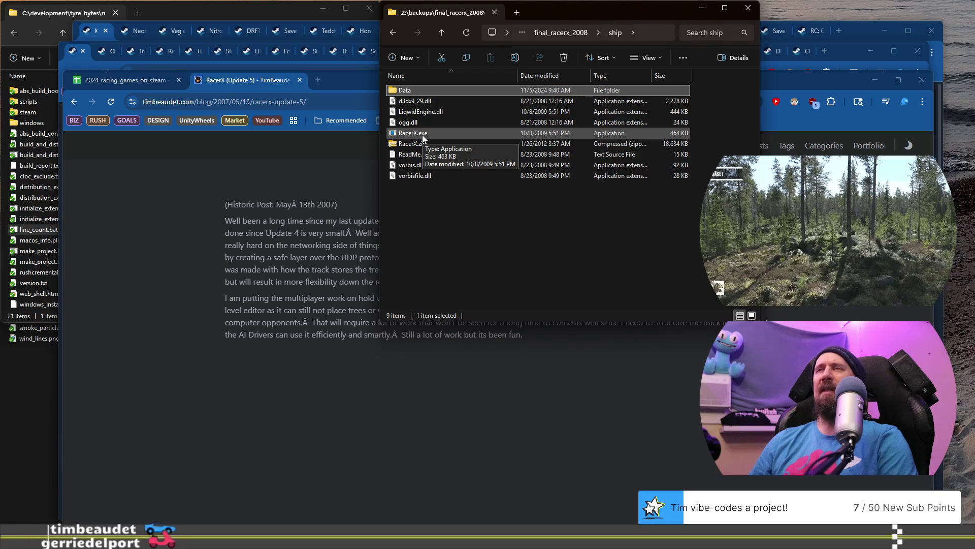
pyautogui.click(422, 135)
pyautogui.doubleClick(422, 135)
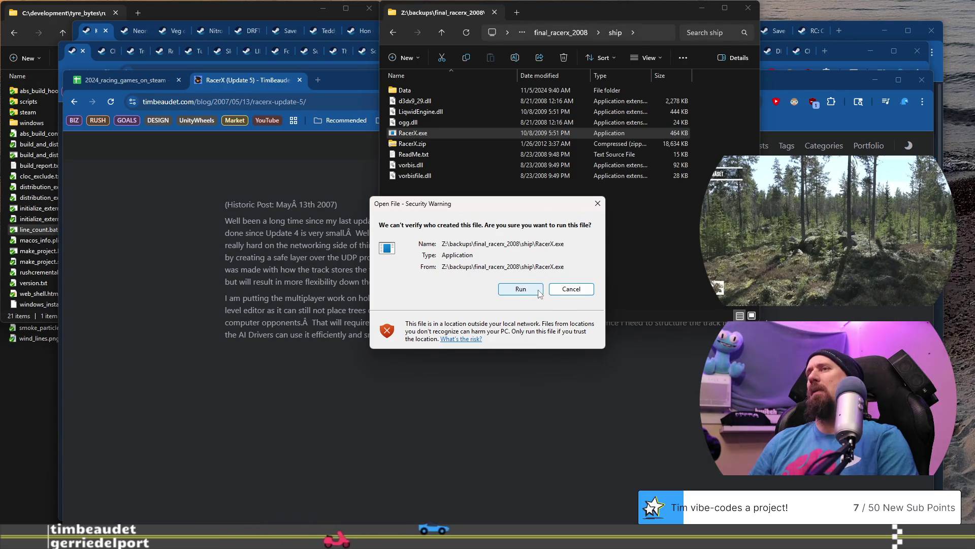
pyautogui.click(521, 288)
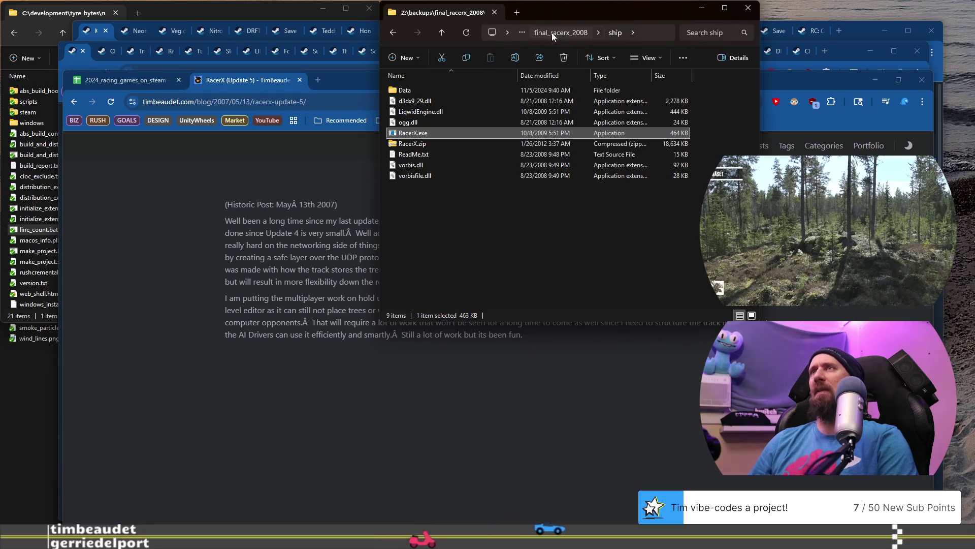
# Copy the final_racerx_2008 folder from the backups directory
pyautogui.click(552, 33)
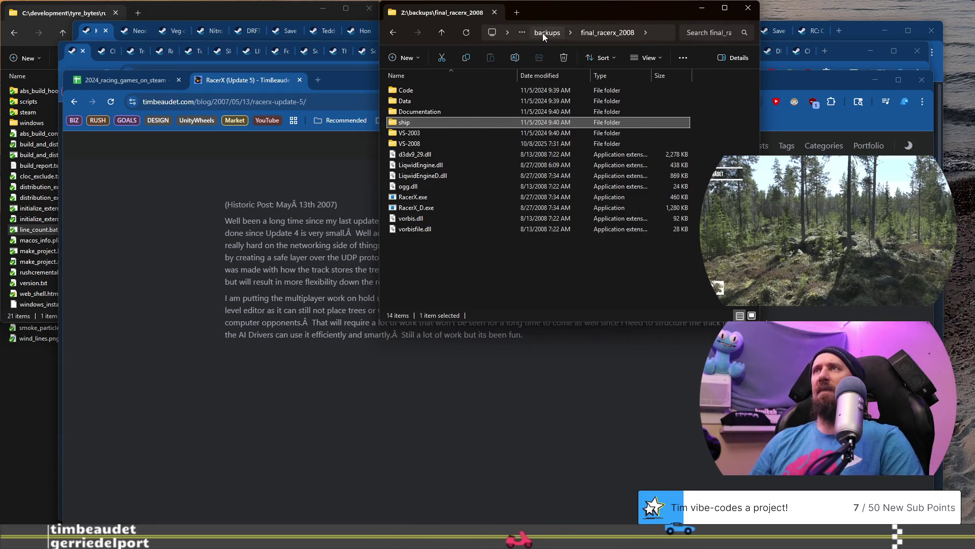
pyautogui.click(544, 33)
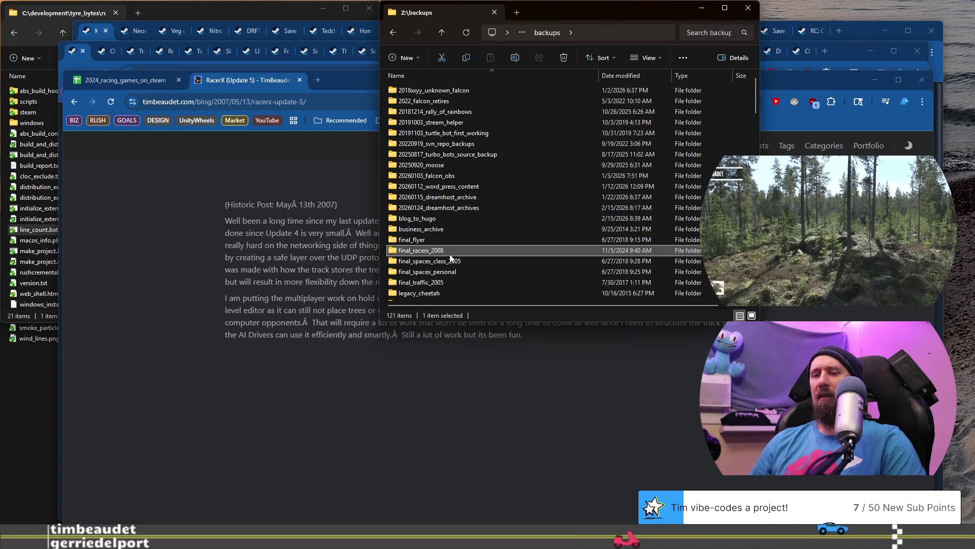
pyautogui.hotkey('ctrl', 'c')
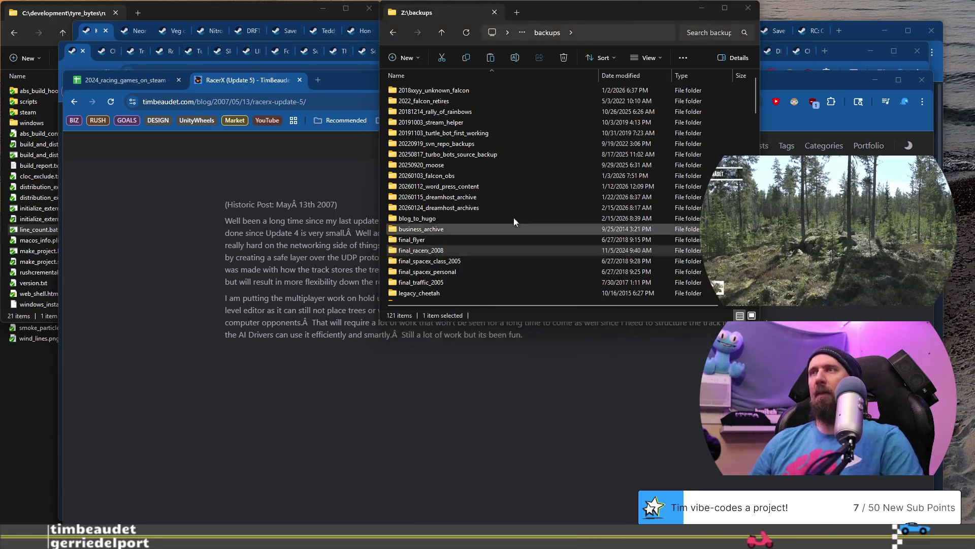
# Paste final_racerx_2008 into C:\development\temporary, merging with the existing folder
pyautogui.press('super+e')
pyautogui.click(596, 42)
pyautogui.write('c:')
pyautogui.press('Return')
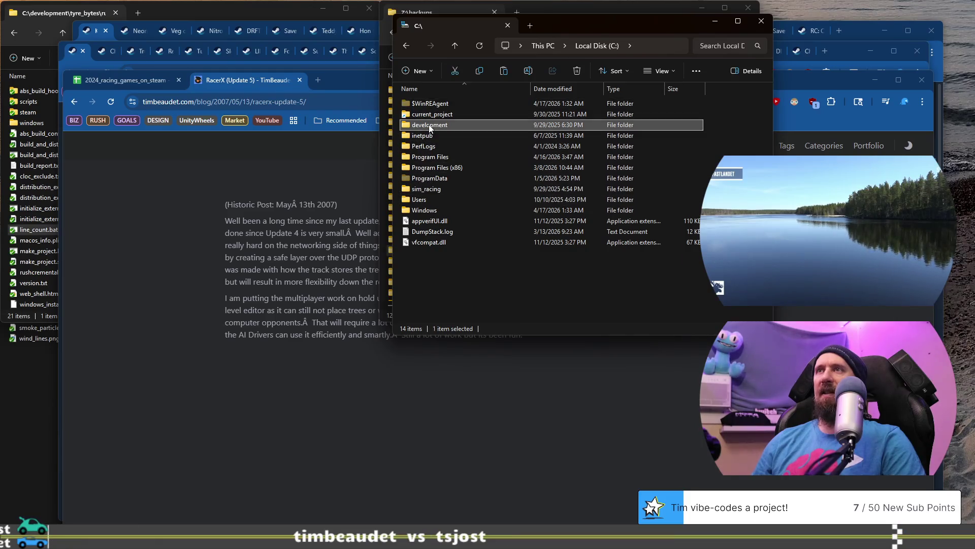
pyautogui.doubleClick(429, 125)
pyautogui.doubleClick(448, 172)
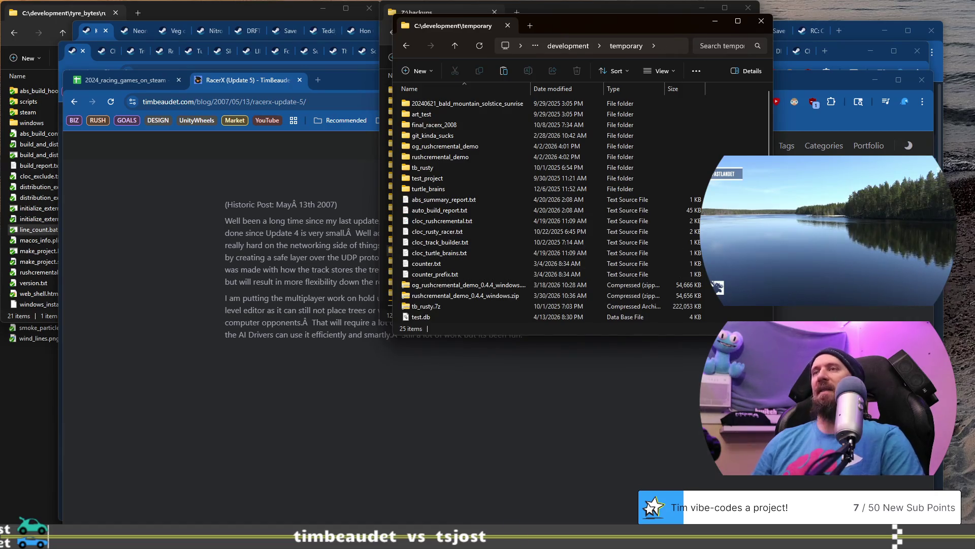
pyautogui.hotkey('ctrl', 'v')
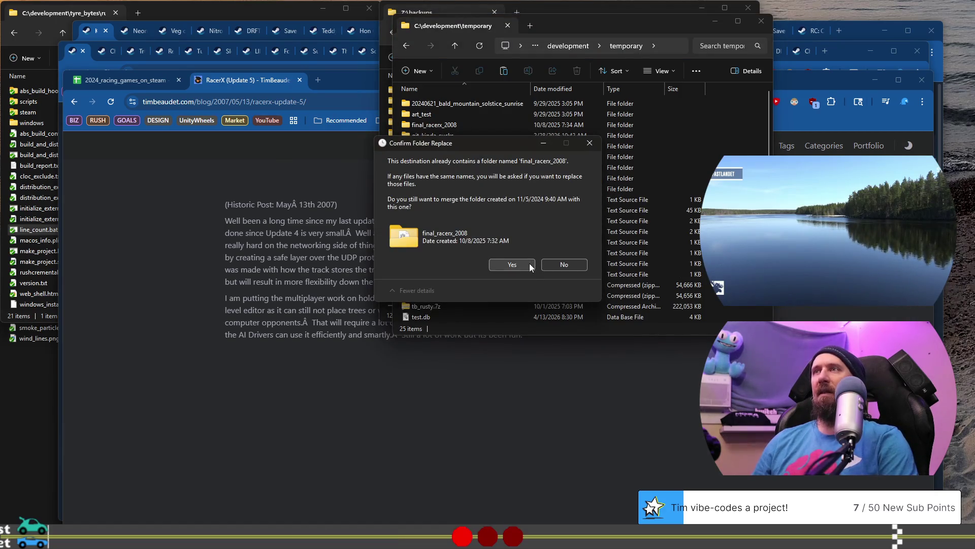
pyautogui.click(567, 264)
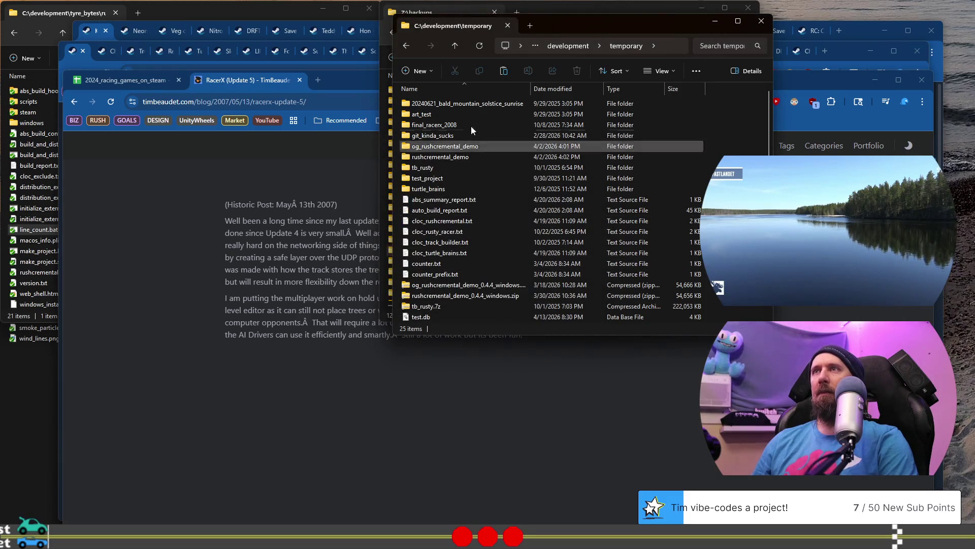
# Launch RacerX.exe from the local copy's ship folder
pyautogui.doubleClick(455, 125)
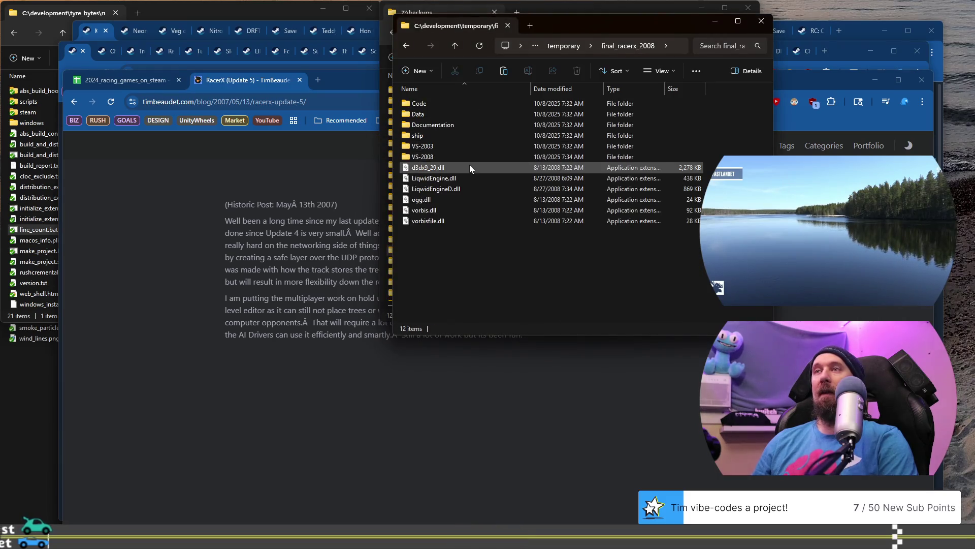
pyautogui.doubleClick(426, 135)
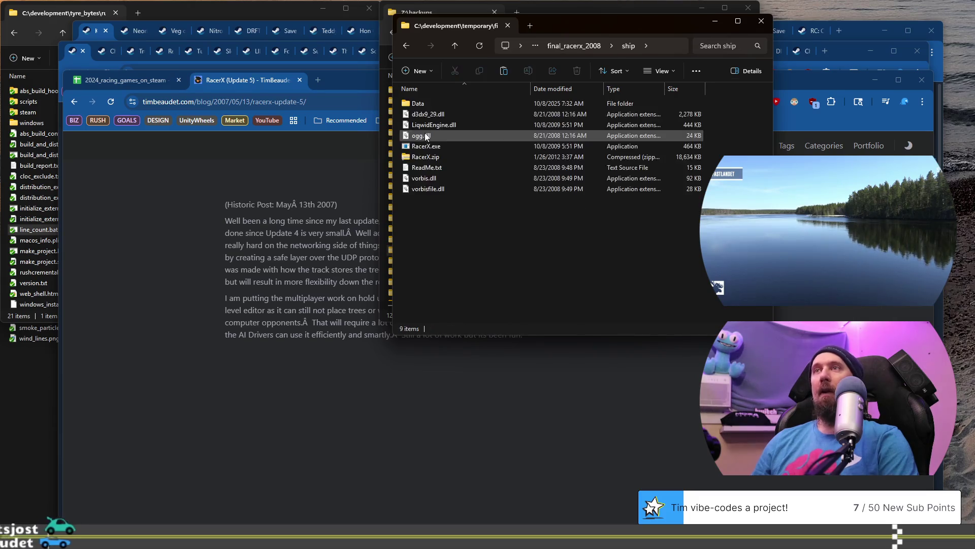
pyautogui.click(443, 147)
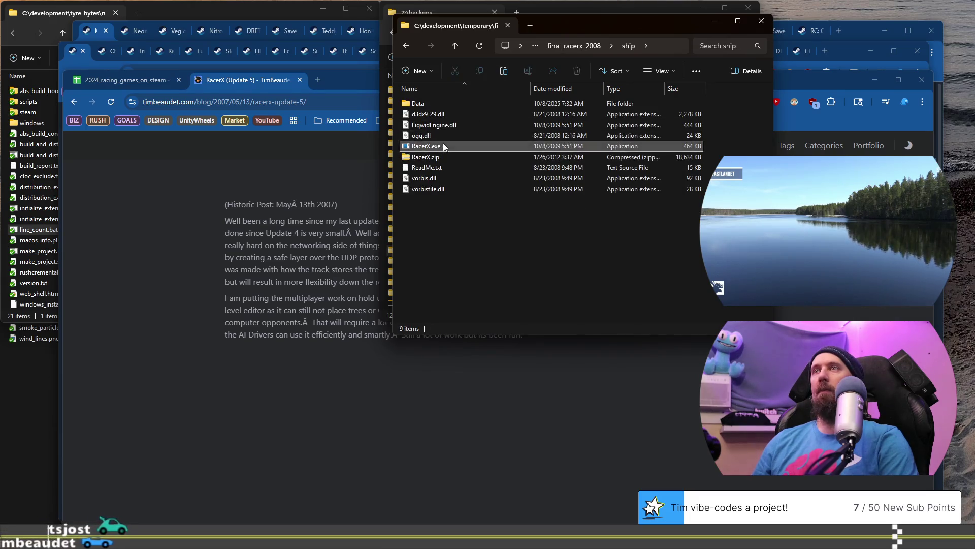
pyautogui.doubleClick(443, 147)
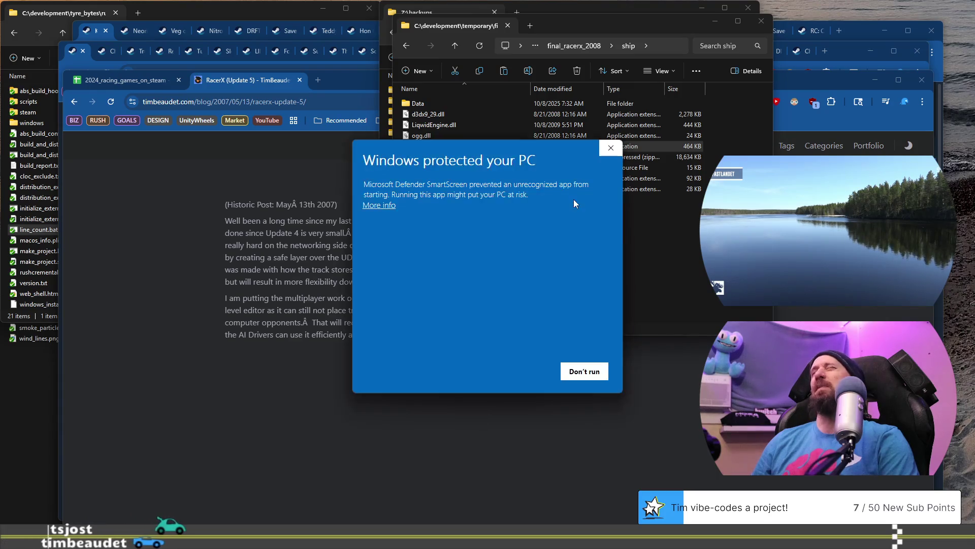
# Run RacerX past the unrecognised-app warning, try Quick Race, then open the Track Editor
pyautogui.click(389, 205)
pyautogui.click(520, 371)
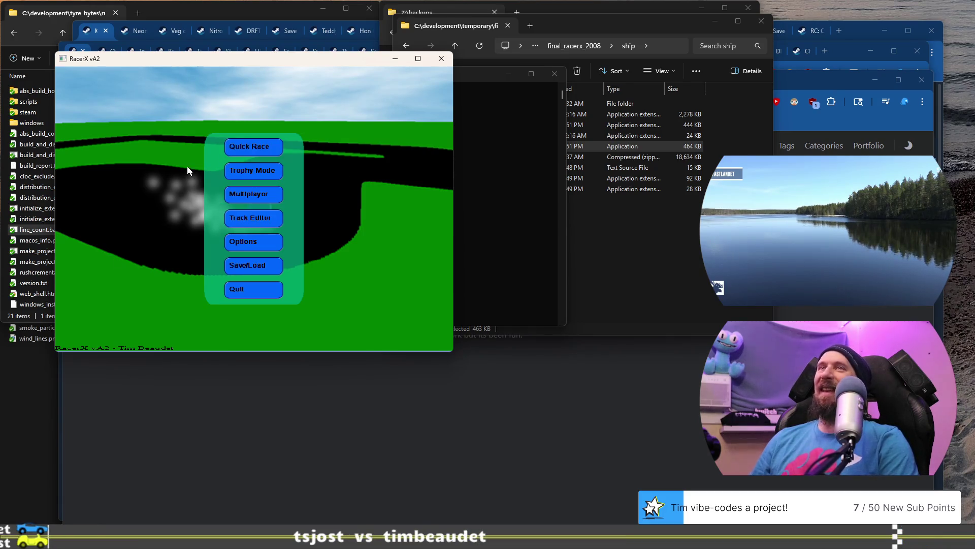
pyautogui.click(257, 153)
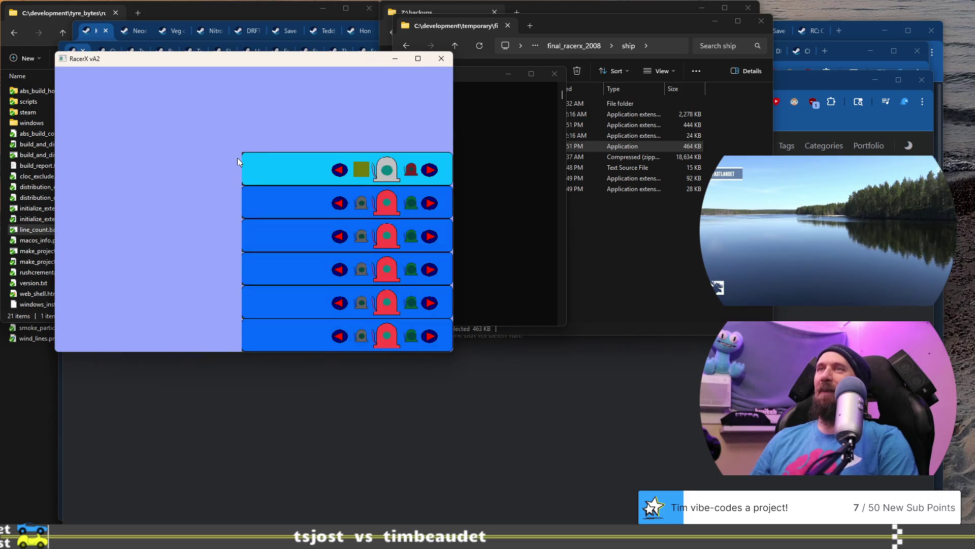
pyautogui.press('Escape')
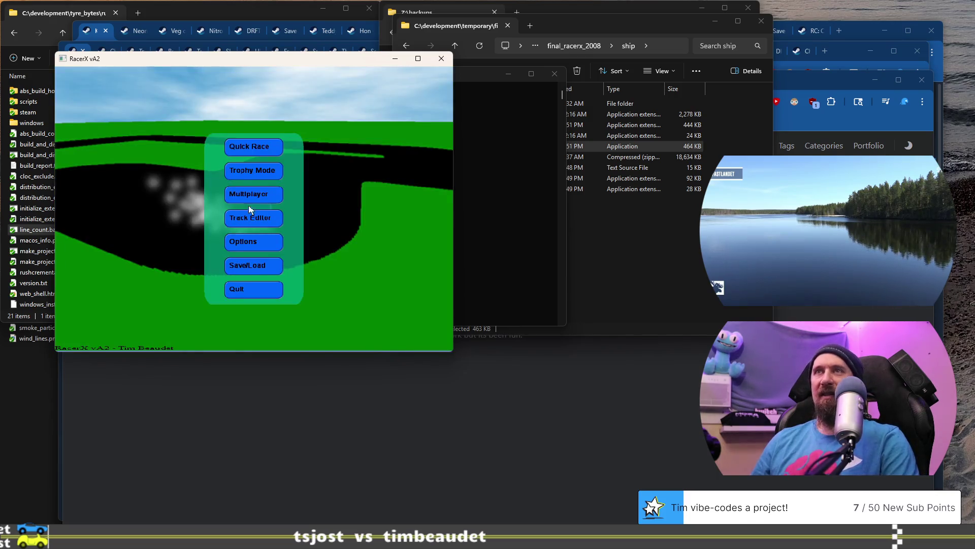
pyautogui.click(248, 217)
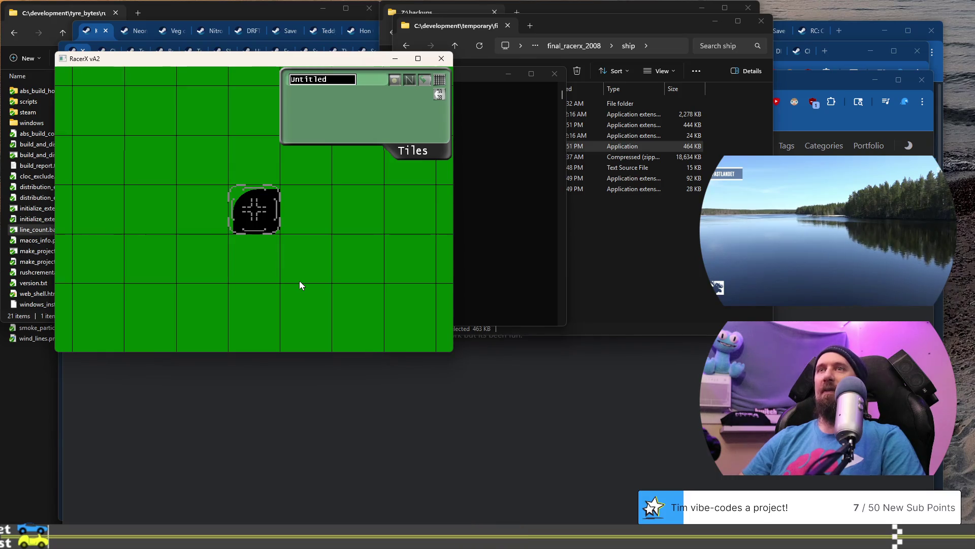
# Place a curved track tile, move the placement spot, and toggle the 3D view on and off
pyautogui.press('Left')
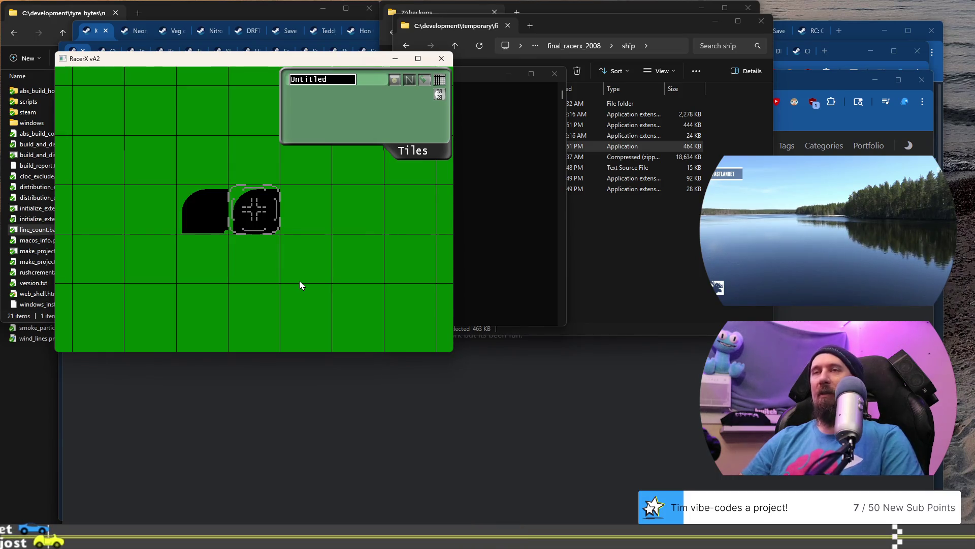
pyautogui.press('Up')
pyautogui.press('Down')
pyautogui.press('Right')
pyautogui.press('Left')
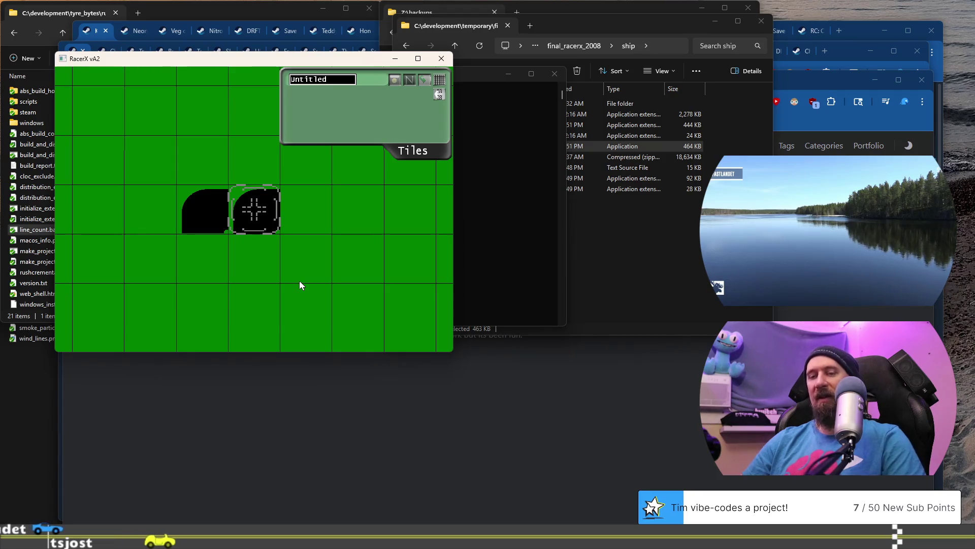
pyautogui.press('Down')
pyautogui.press('v')
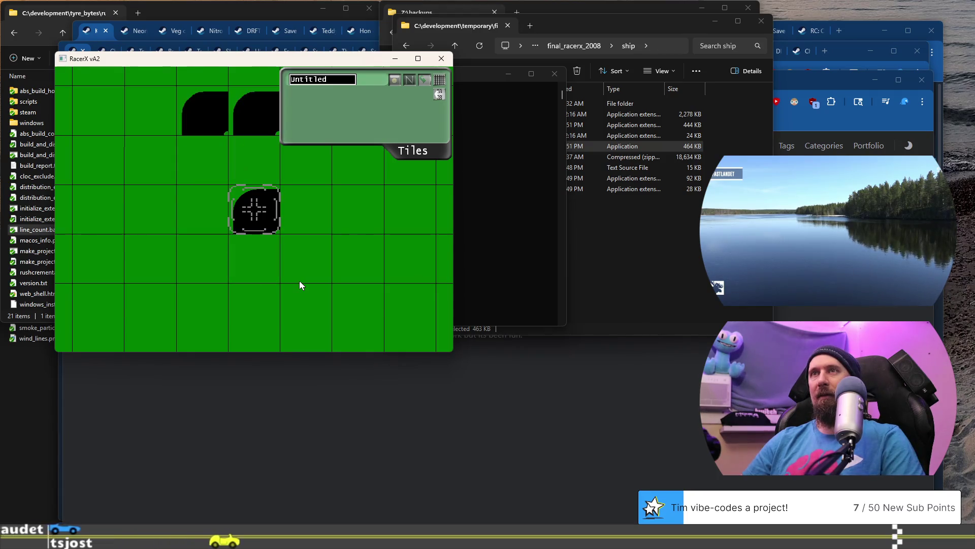
pyautogui.press('v')
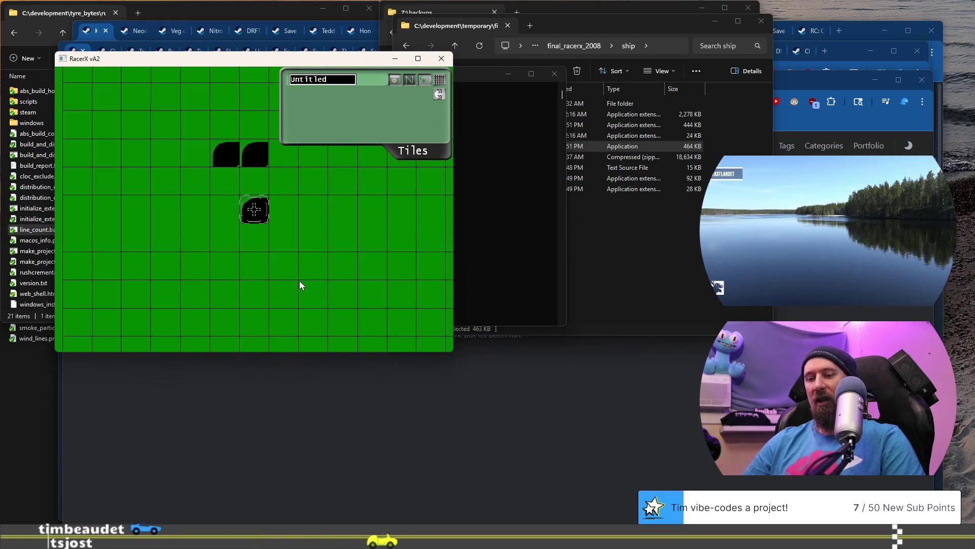
# Pan the track grid view around with the arrow keys
pyautogui.press('Right')
pyautogui.press('Up')
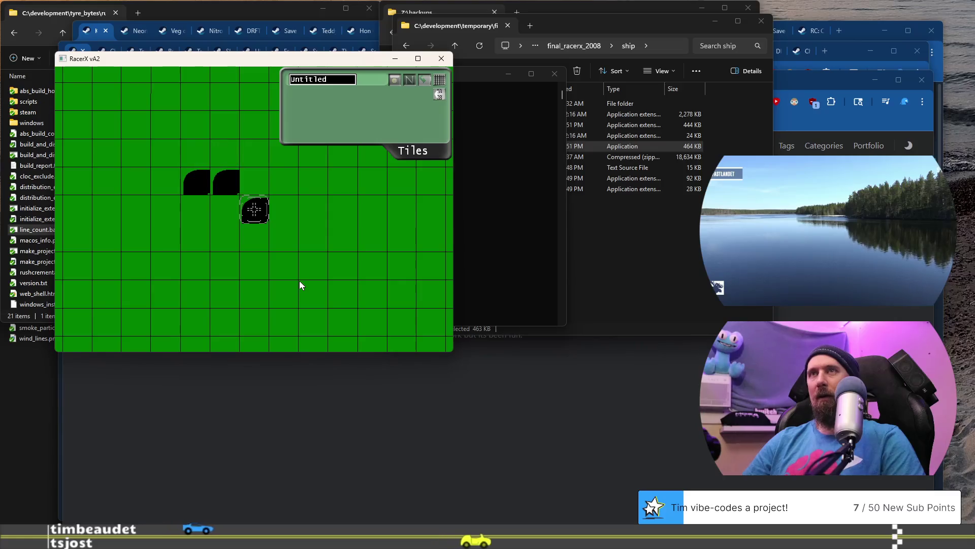
pyautogui.press('Up')
pyautogui.press('Down')
pyautogui.press('Down')
pyautogui.press('Up')
pyautogui.press('Up')
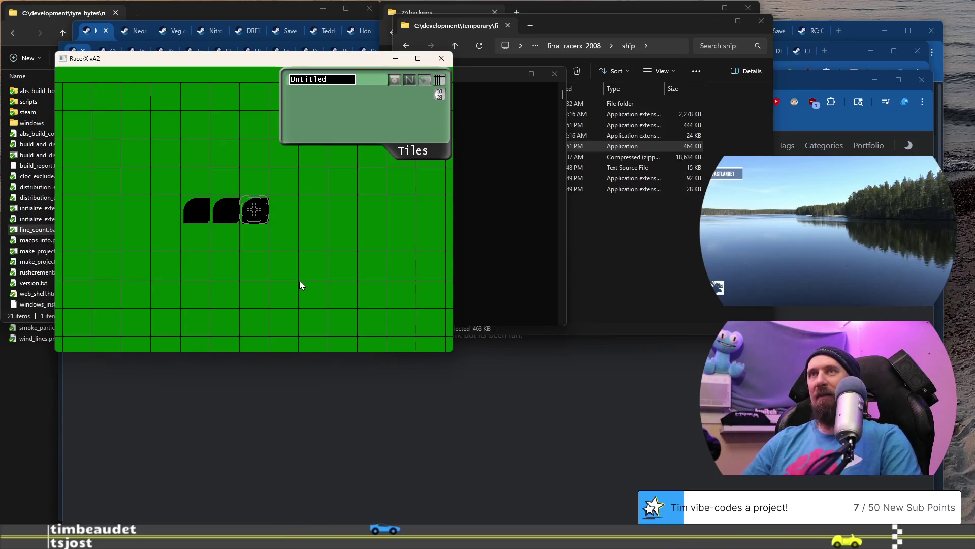
pyautogui.press('Right')
pyautogui.press('Down')
pyautogui.press('Left')
pyautogui.press('Up')
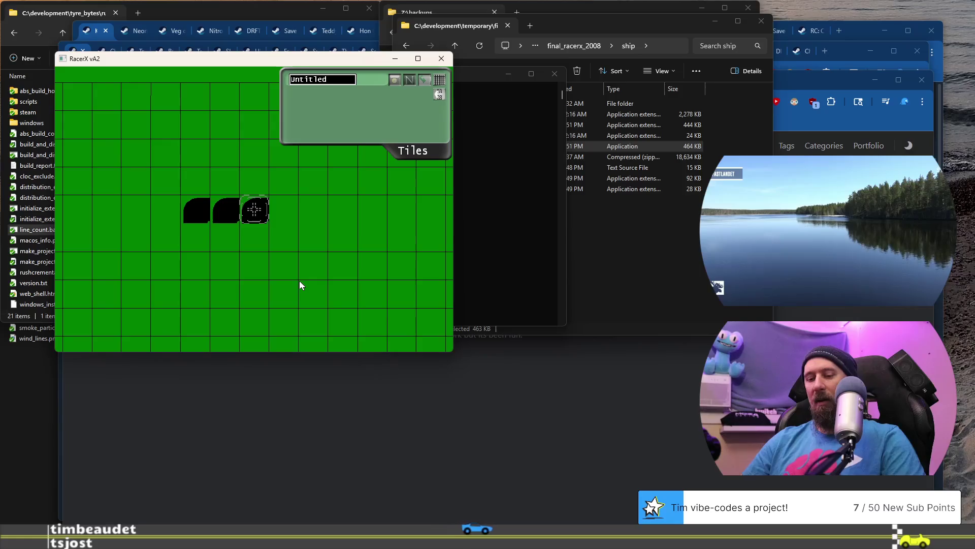
pyautogui.press('Down')
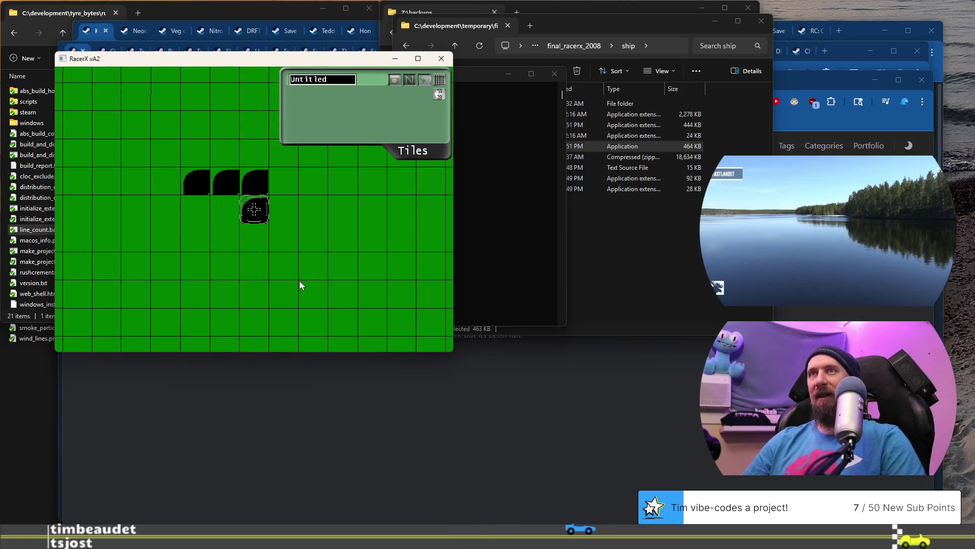
pyautogui.press('Up')
pyautogui.press('Down')
pyautogui.press('Left')
pyautogui.press('Right')
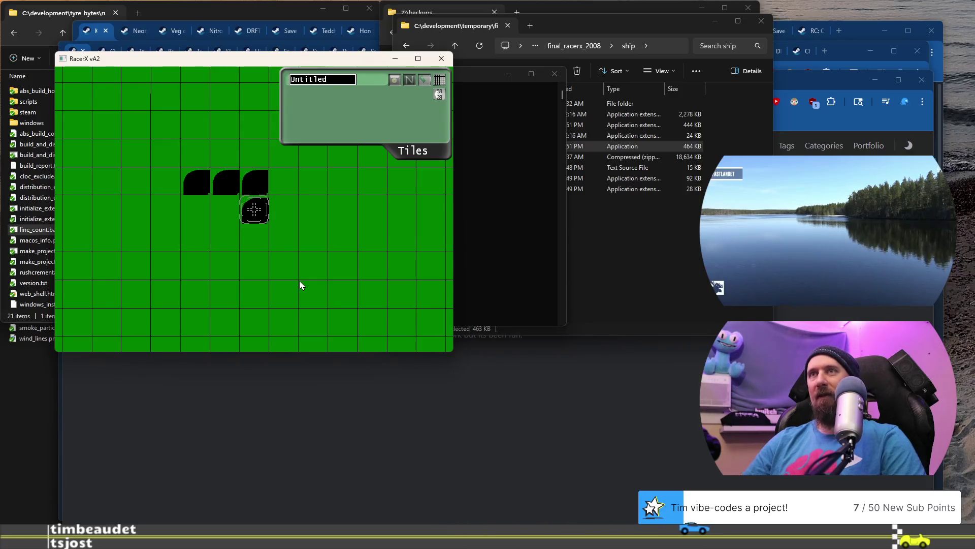
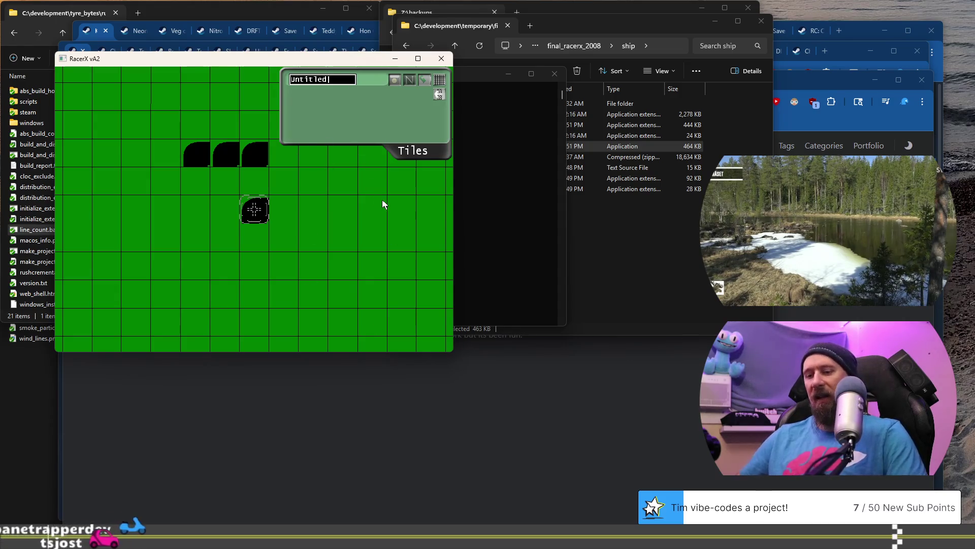
# Leave the editor for the main menu, peek into Quick Race, then start a new empty track
pyautogui.scroll(1, 382, 199)
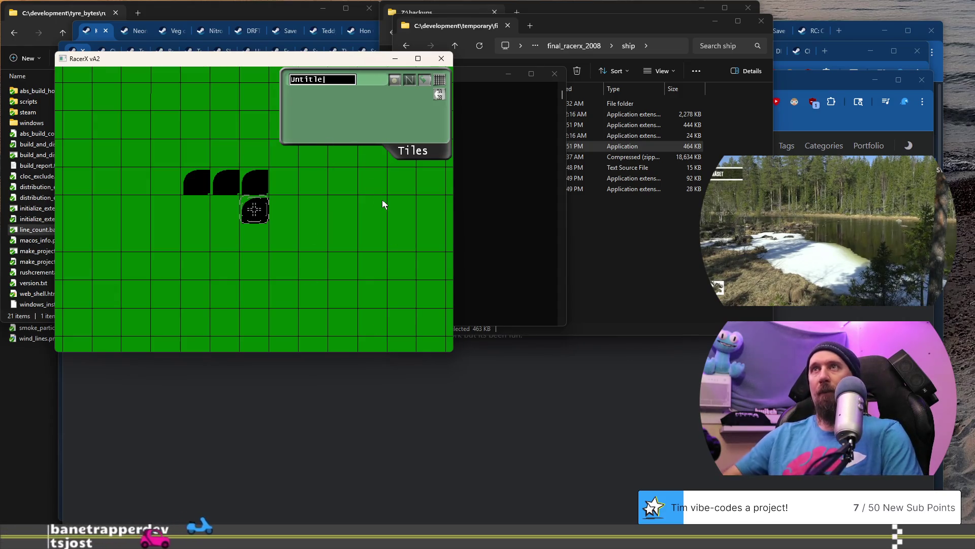
pyautogui.press('Escape')
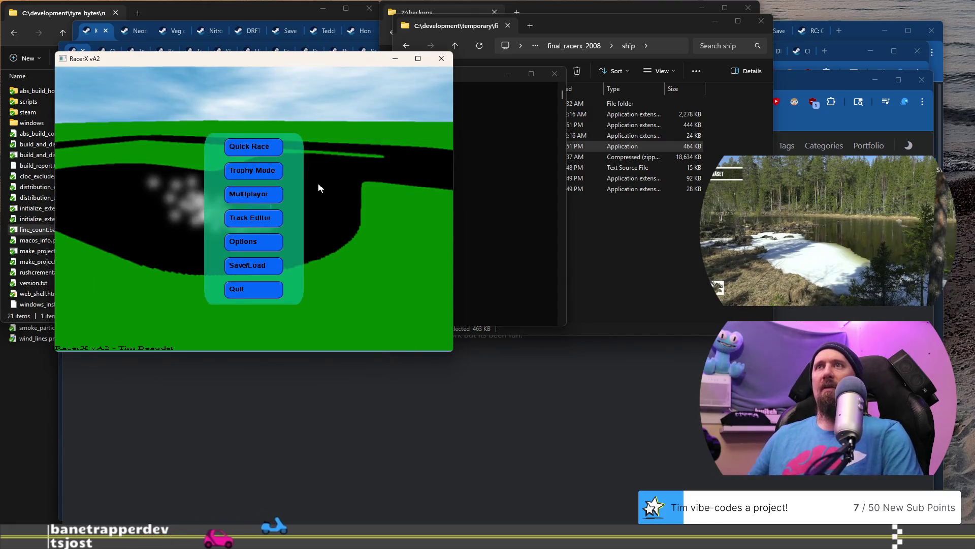
pyautogui.click(254, 149)
pyautogui.press('Escape')
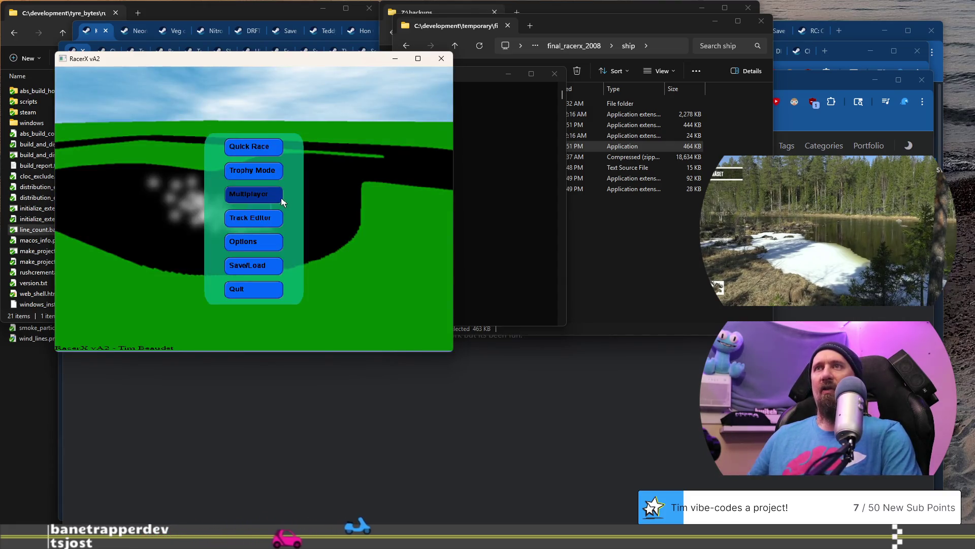
pyautogui.click(258, 218)
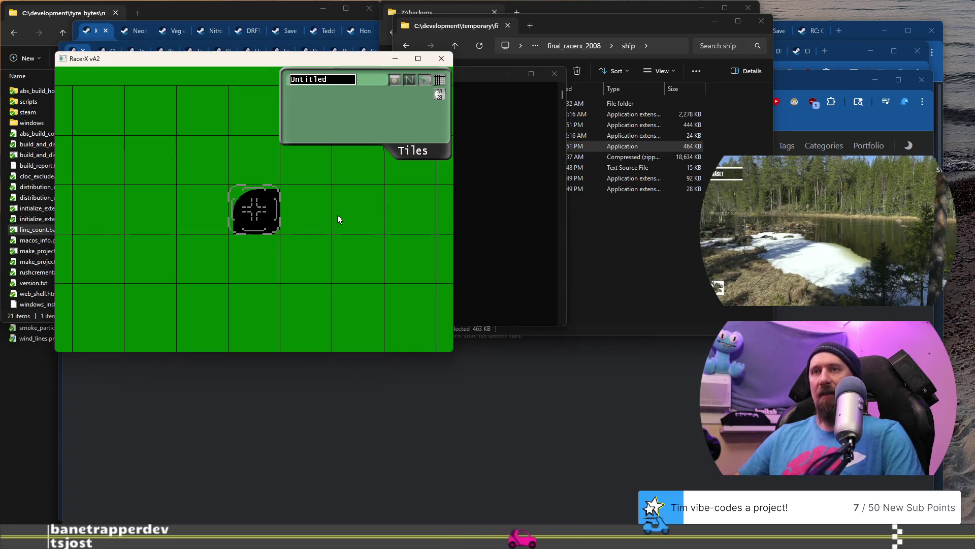
# Place a vertical start/finish line and lay straights stepping left from it
pyautogui.press('r')
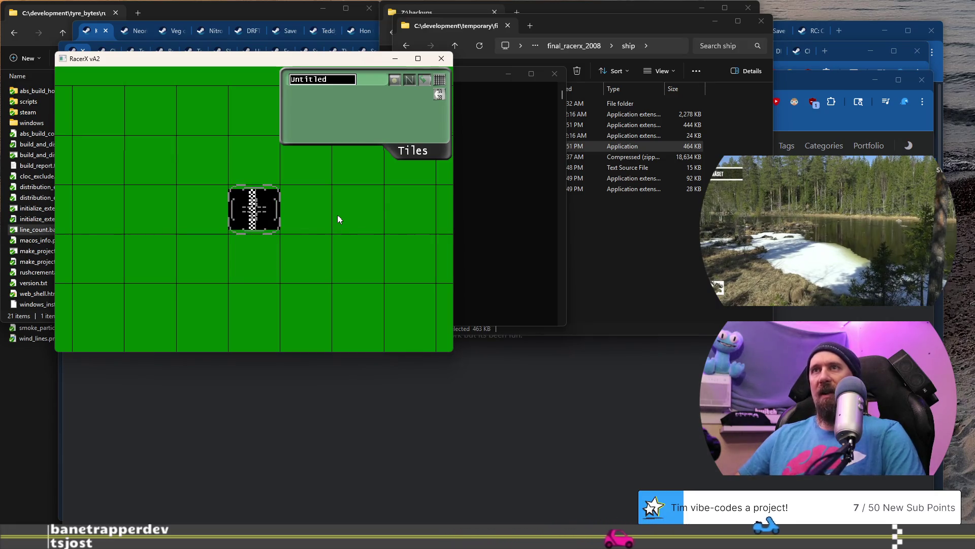
pyautogui.press('space')
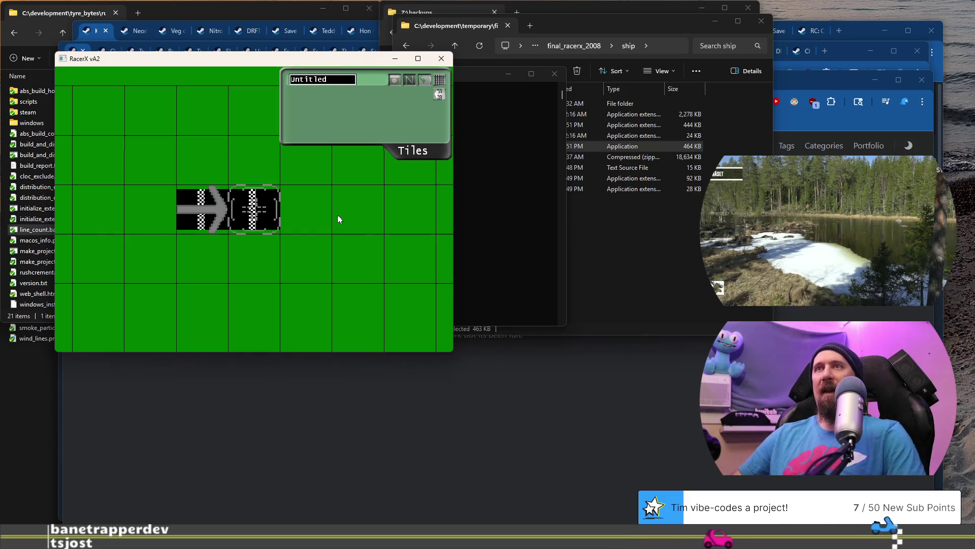
pyautogui.press('Tab')
pyautogui.press('Tab')
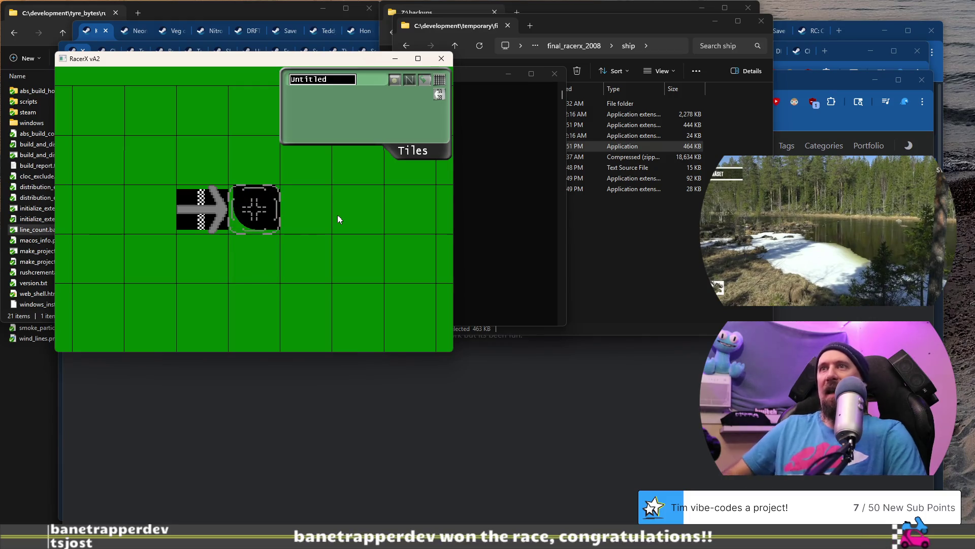
pyautogui.press('Tab')
pyautogui.press('space')
pyautogui.press('space')
pyautogui.press('Tab')
pyautogui.press('Tab')
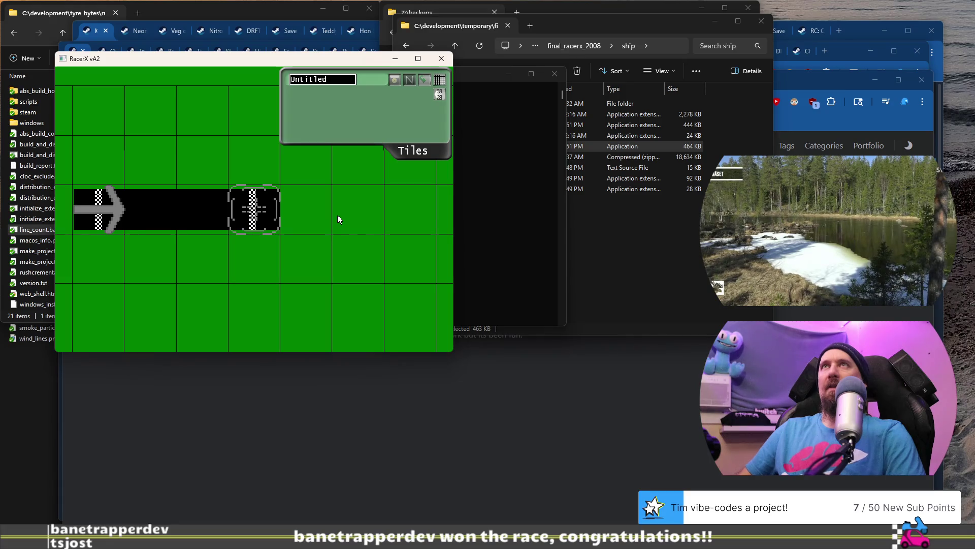
pyautogui.press('Tab')
pyautogui.press('Tab')
pyautogui.press('Tab')
pyautogui.press('Tab')
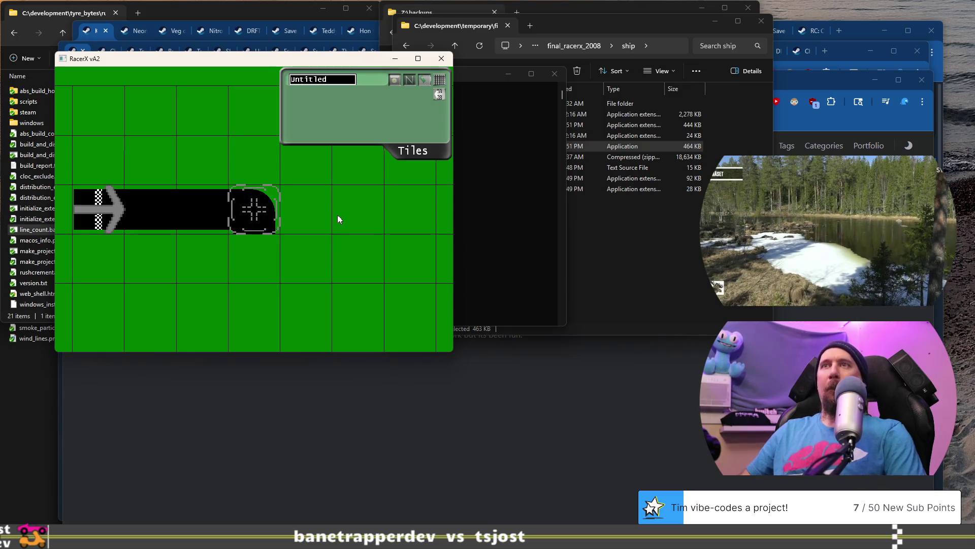
pyautogui.press('space')
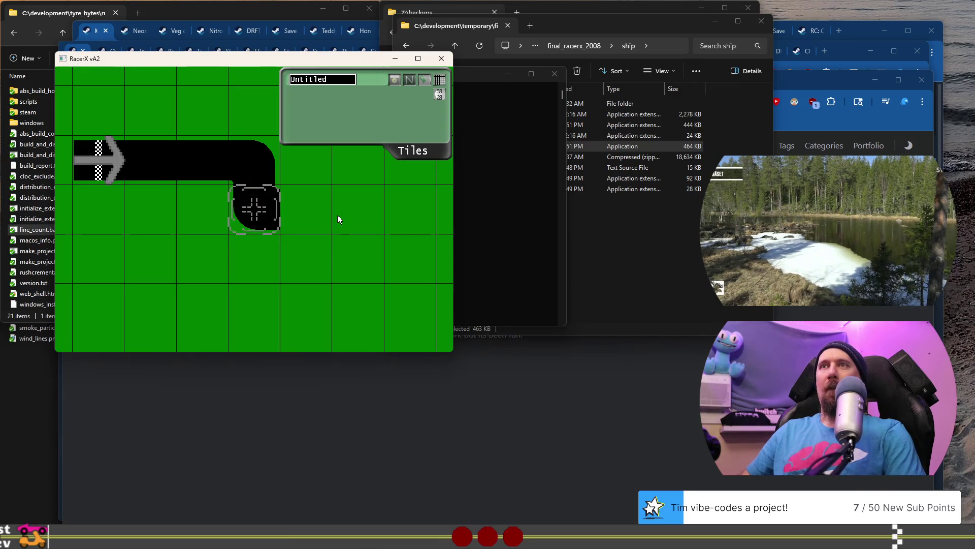
# Lay curve pieces extending the road right and up the map, row by row
pyautogui.press('Tab')
pyautogui.press('space')
pyautogui.press('Tab')
pyautogui.press('Tab')
pyautogui.press('Tab')
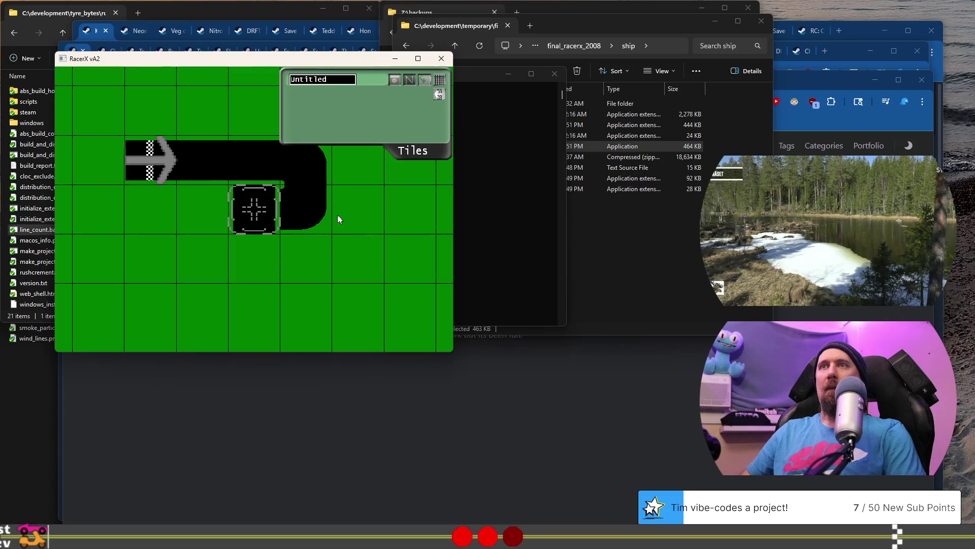
pyautogui.press('Tab')
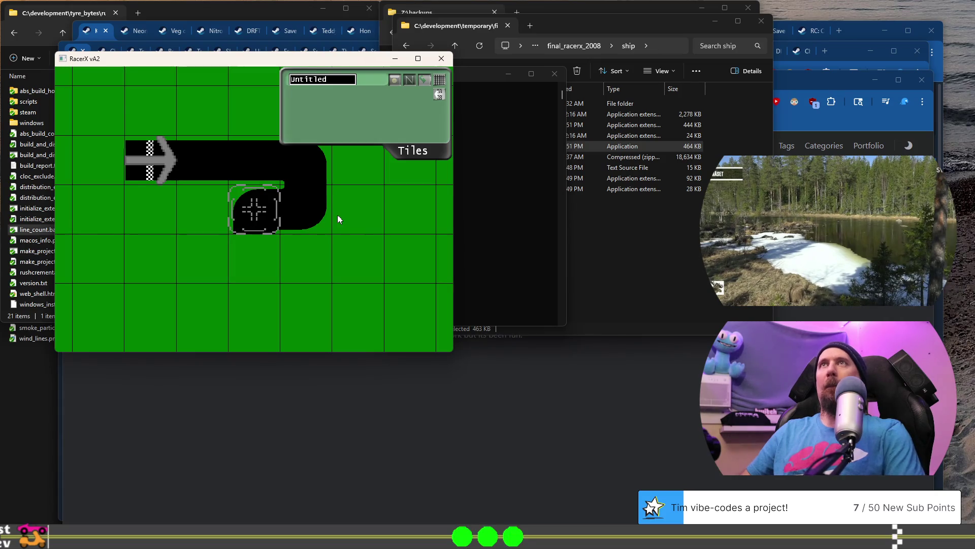
pyautogui.press('space')
pyautogui.press('Tab')
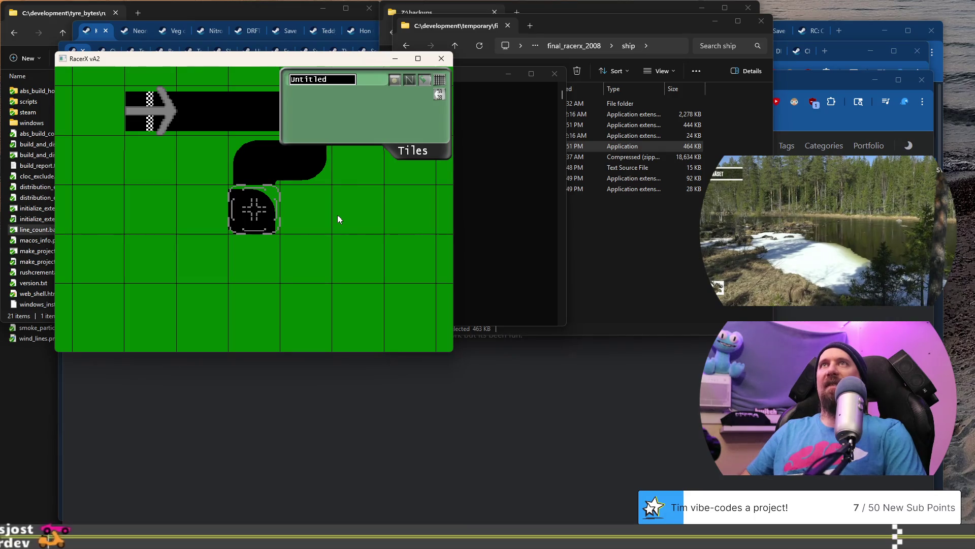
pyautogui.press('Down')
pyautogui.press('Up')
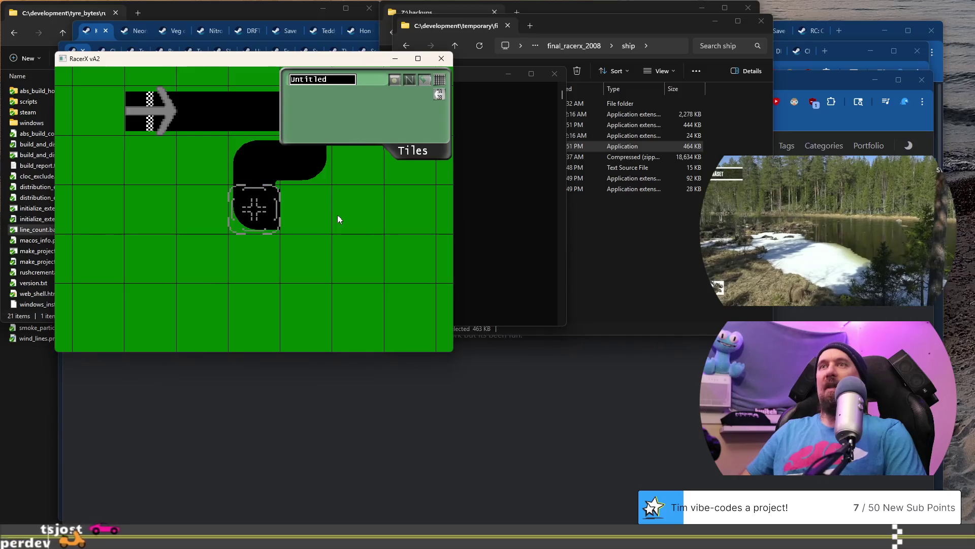
pyautogui.press('Tab')
pyautogui.press('Tab')
pyautogui.press('Down')
pyautogui.press('Down')
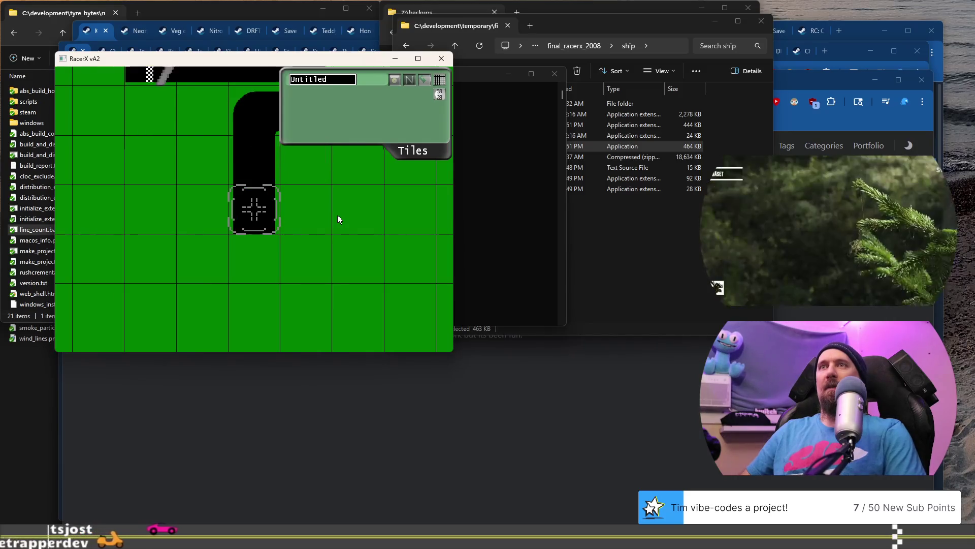
pyautogui.press('Tab')
pyautogui.press('Tab')
pyautogui.press('Tab')
pyautogui.press('Tab')
pyautogui.press('Tab')
pyautogui.press('Tab')
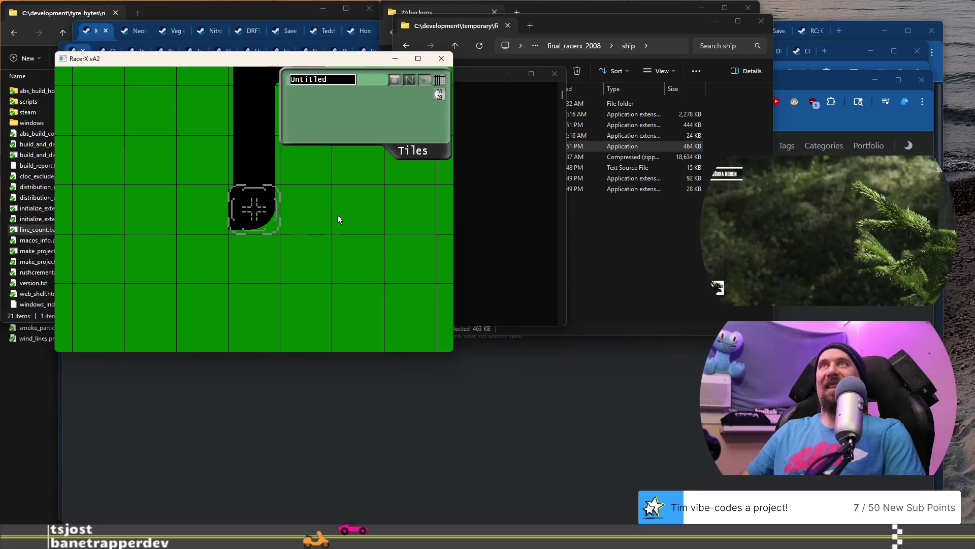
# Run a horizontal straight leftward, then add corner curves and straights turning up and right
pyautogui.press('Left')
pyautogui.press('Tab')
pyautogui.press('Left')
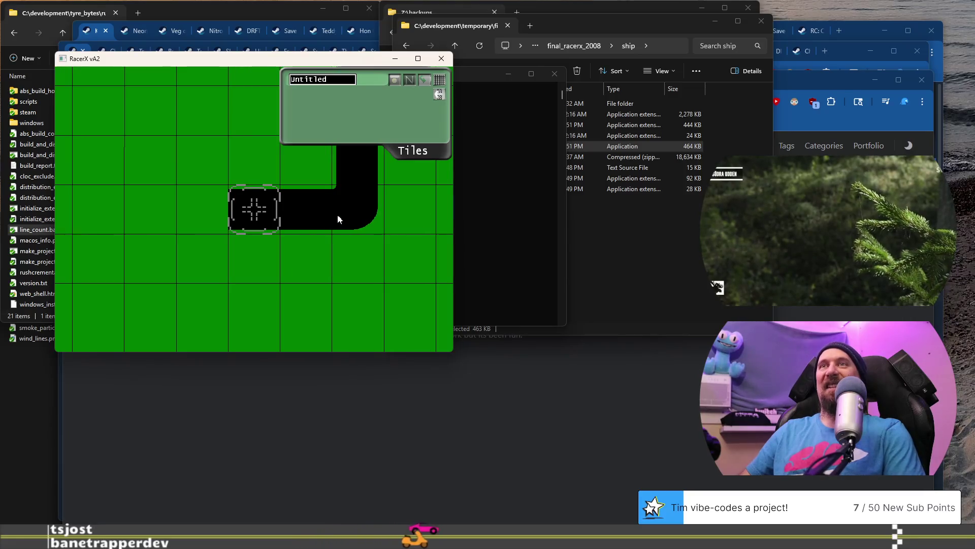
pyautogui.press('Left')
pyautogui.press('Tab')
pyautogui.press('Tab')
pyautogui.press('Tab')
pyautogui.press('Tab')
pyautogui.press('Tab')
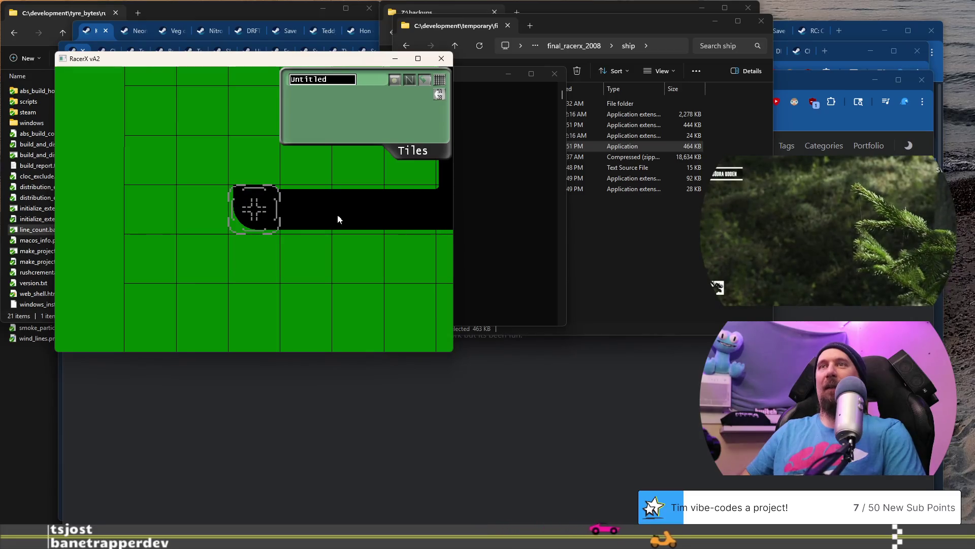
pyautogui.press('Up')
pyautogui.press('Tab')
pyautogui.press('Tab')
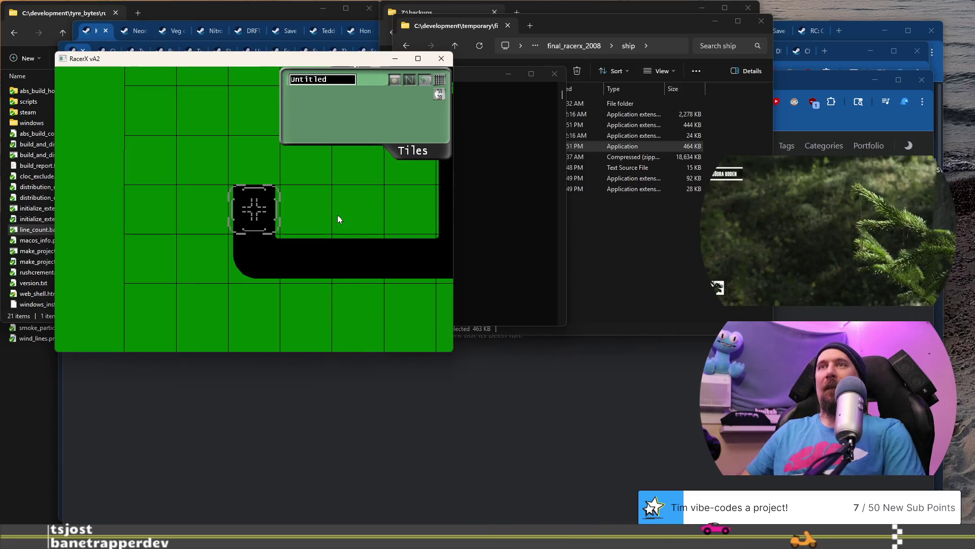
pyautogui.press('Up')
pyautogui.press('Up')
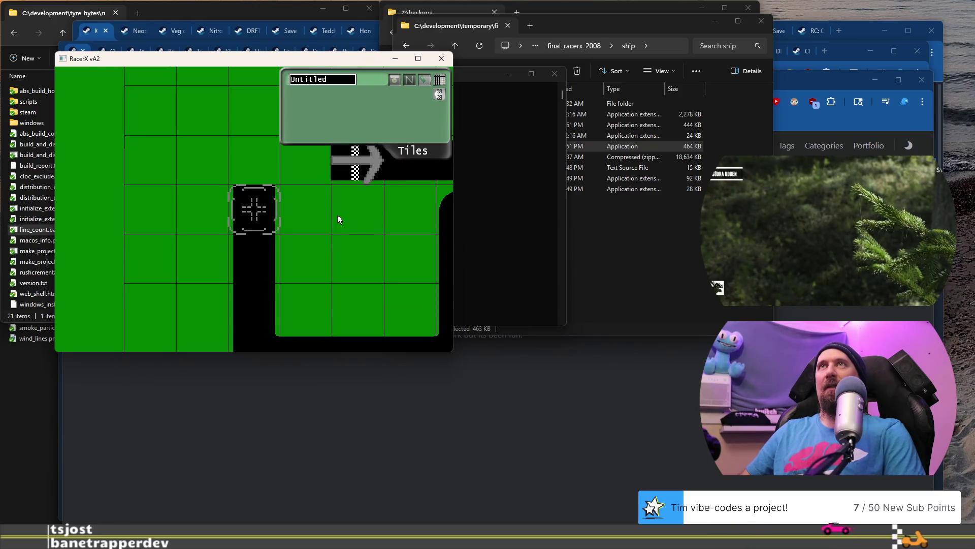
pyautogui.press('Up')
pyautogui.press('Tab')
pyautogui.press('Tab')
pyautogui.press('Tab')
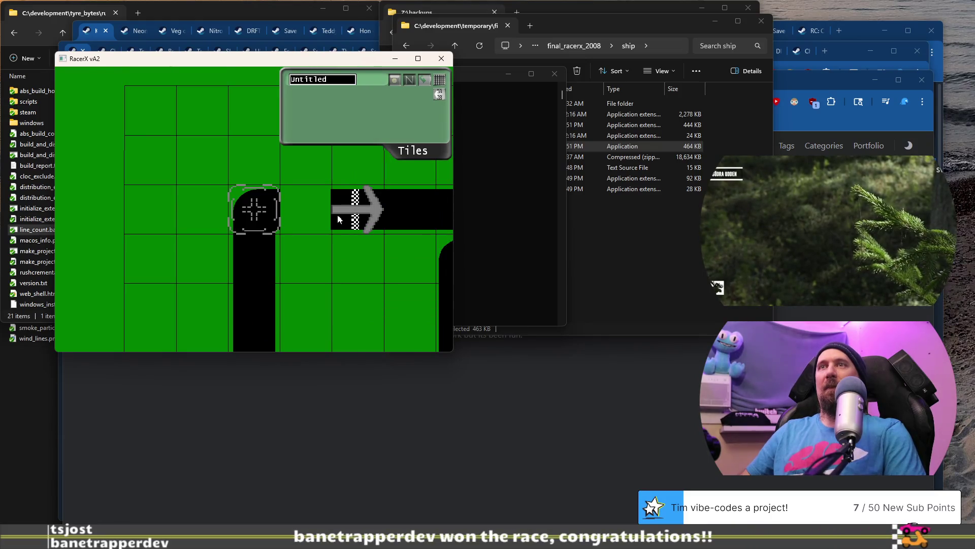
pyautogui.press('Right')
pyautogui.press('Tab')
pyautogui.press('Tab')
pyautogui.press('Tab')
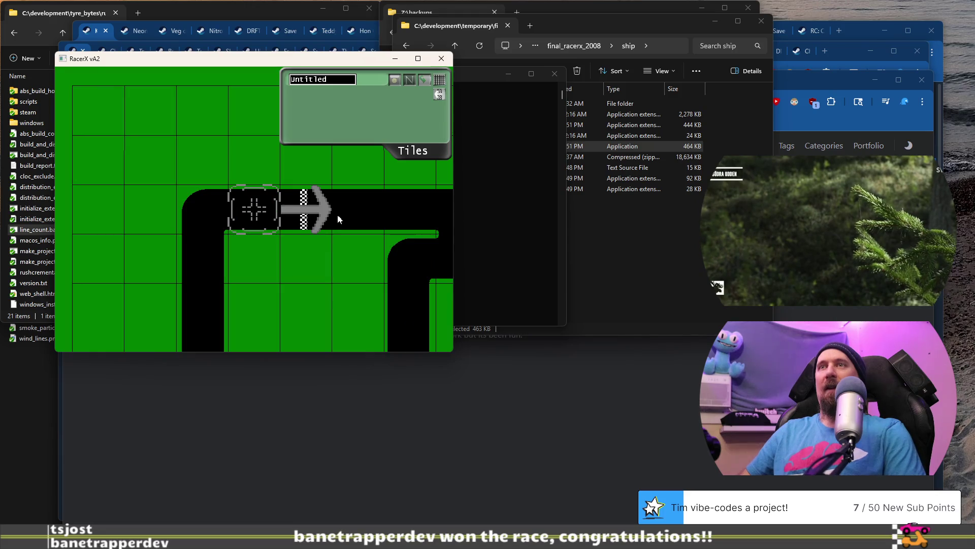
pyautogui.press('Down')
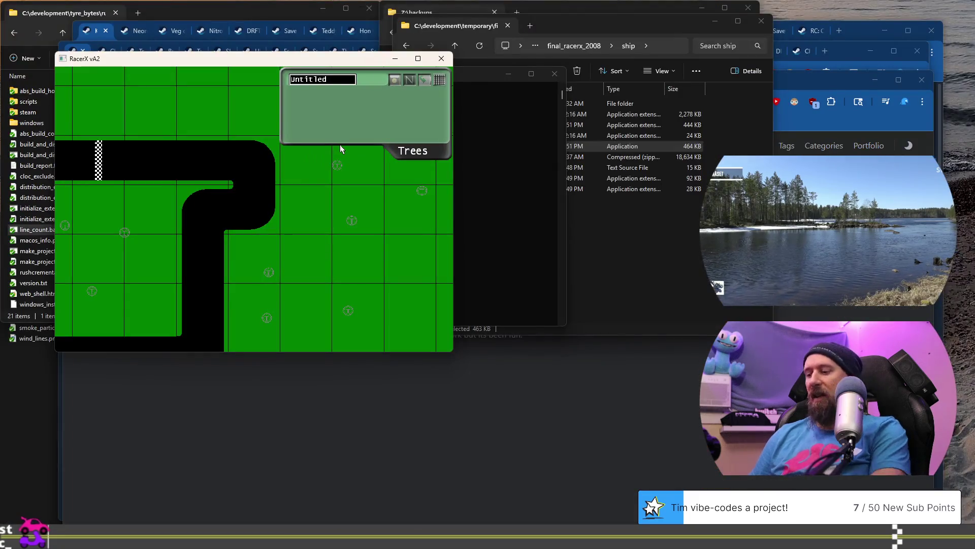
# Pan the map left and down over the tree-dotted grass, then switch to Walls mode
pyautogui.scroll(2, 339, 145)
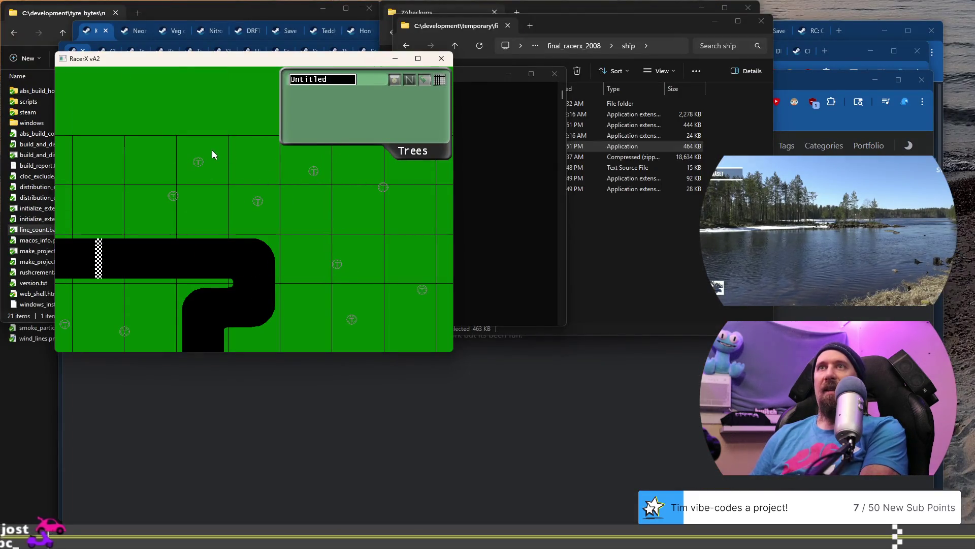
pyautogui.press('Left')
pyautogui.press('Left')
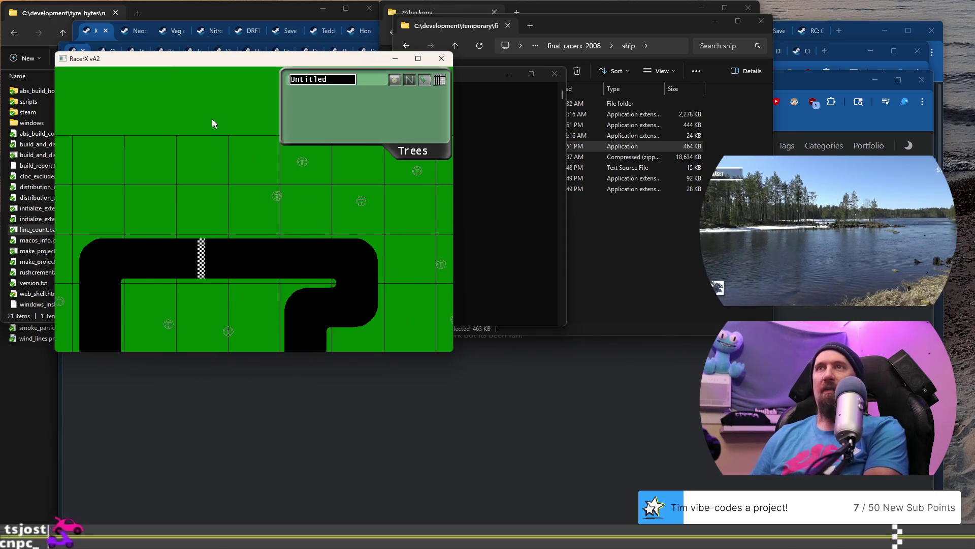
pyautogui.press('Left')
pyautogui.press('Left')
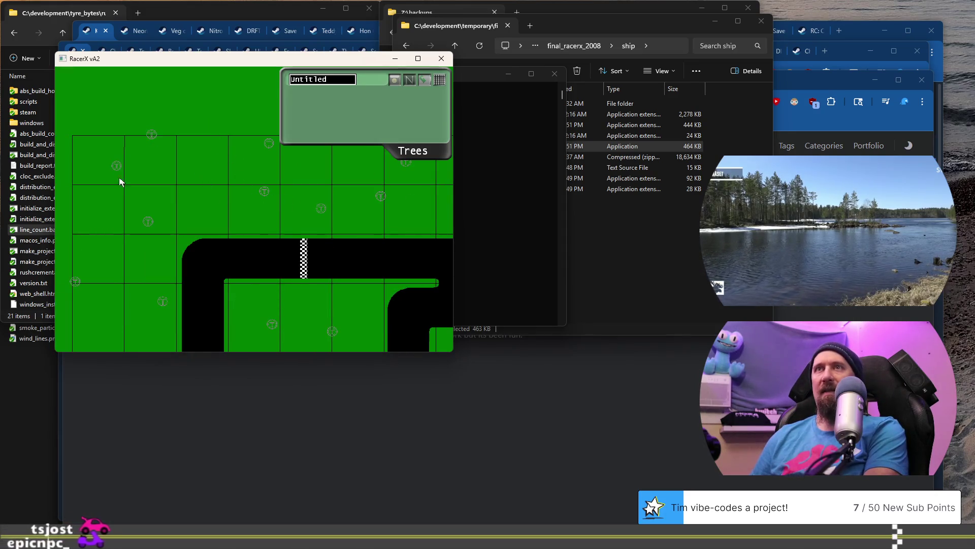
pyautogui.press('Left')
pyautogui.press('Down')
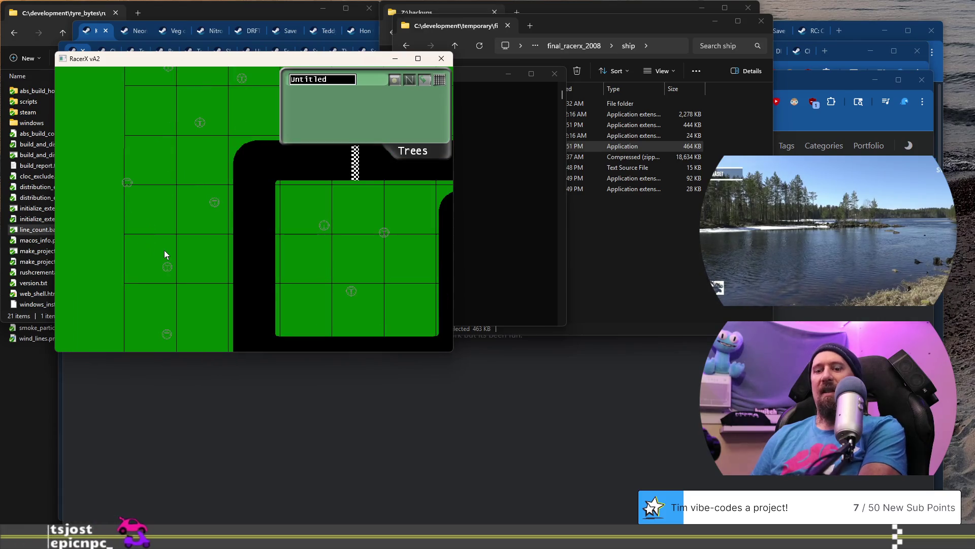
pyautogui.press('Tab')
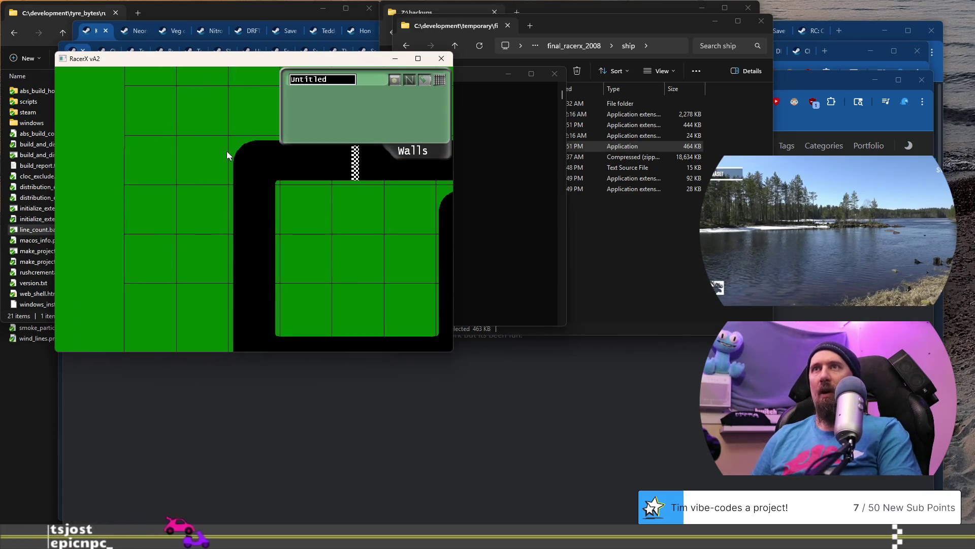
# Place a wall point on the inner track edge and pan over to the road's right side
pyautogui.click(288, 187)
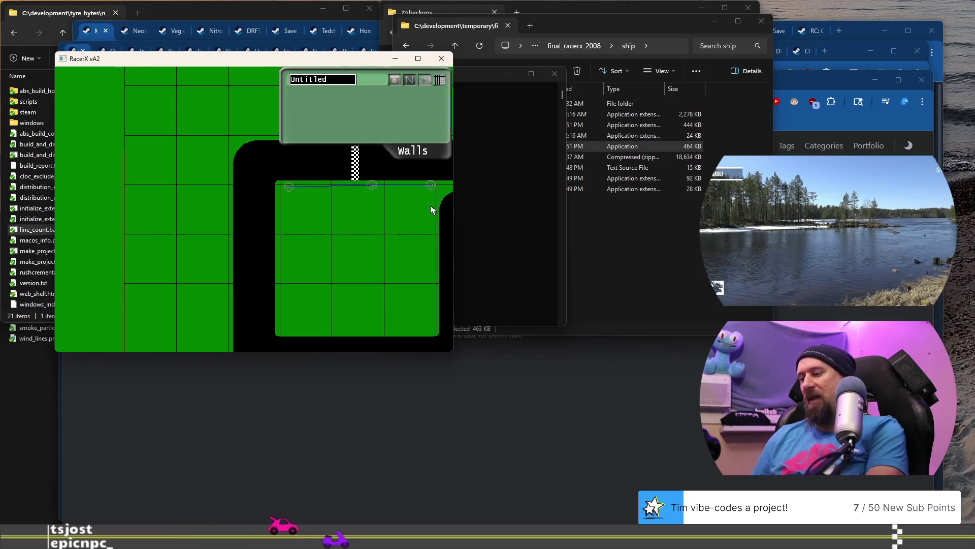
pyautogui.press('Right')
pyautogui.press('Right')
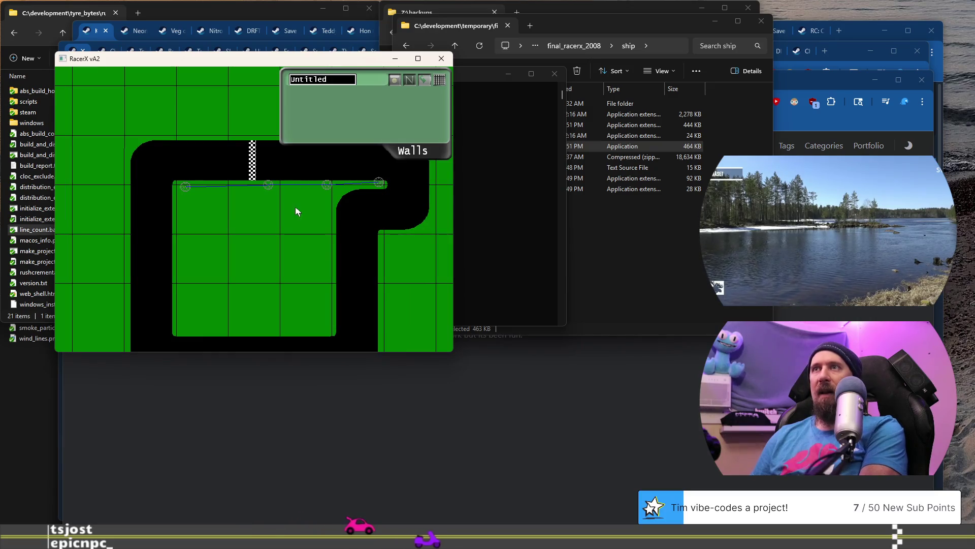
pyautogui.press('Down')
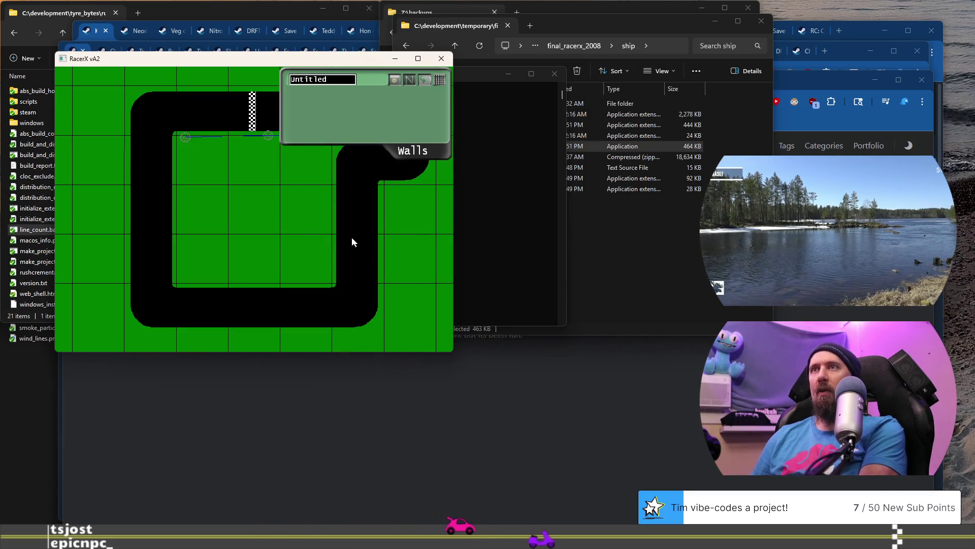
pyautogui.press('Up')
pyautogui.press('Right')
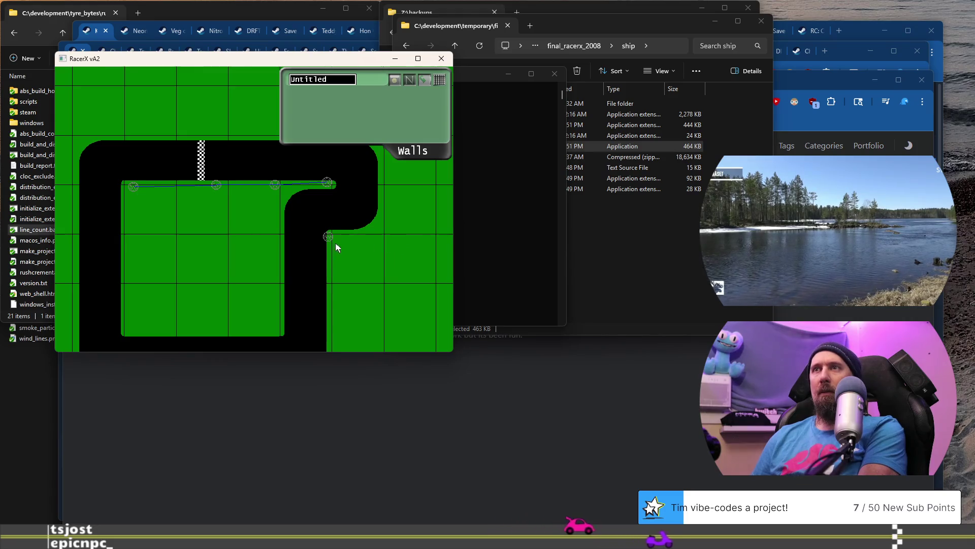
pyautogui.press('Down')
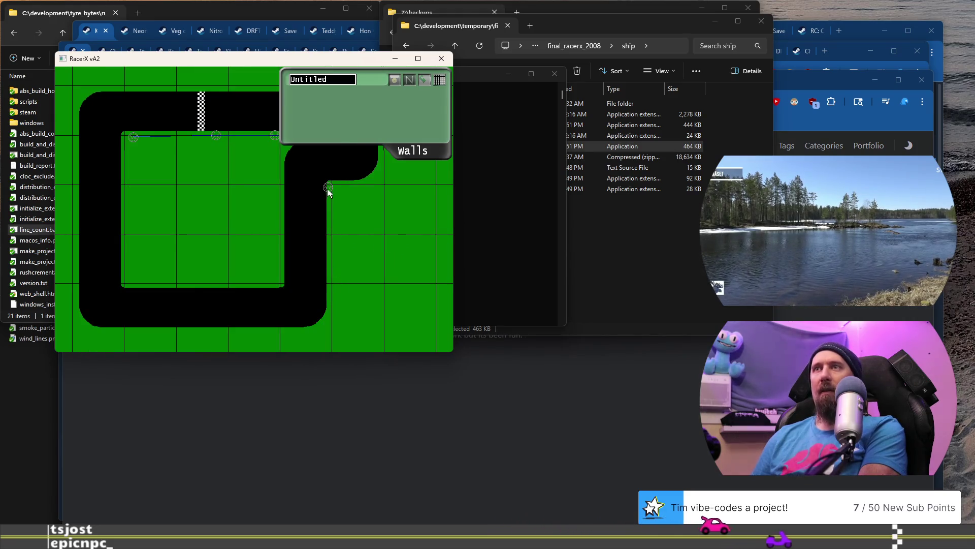
# Extend the wall down the road's right edge and along the bottom left, then switch to Tiles
pyautogui.click(336, 233)
pyautogui.click(337, 274)
pyautogui.click(314, 336)
pyautogui.click(279, 345)
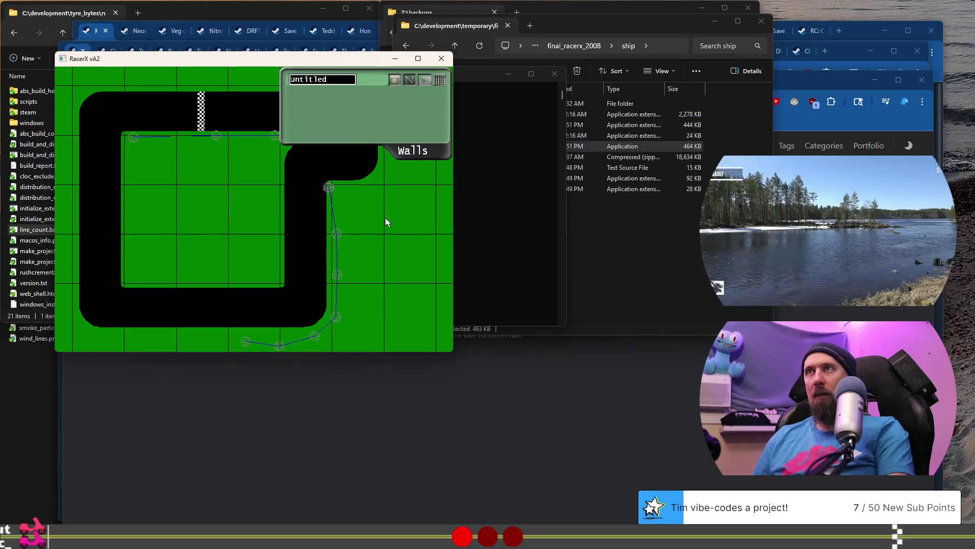
pyautogui.press('Tab')
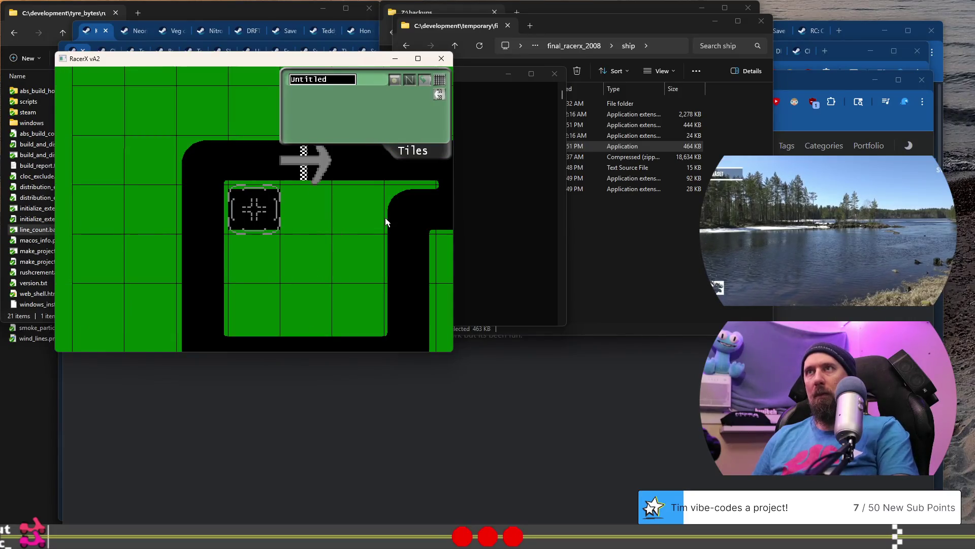
# In Walls mode, reload the Untitled track and delete the stray diagonal wall line
pyautogui.press('Tab')
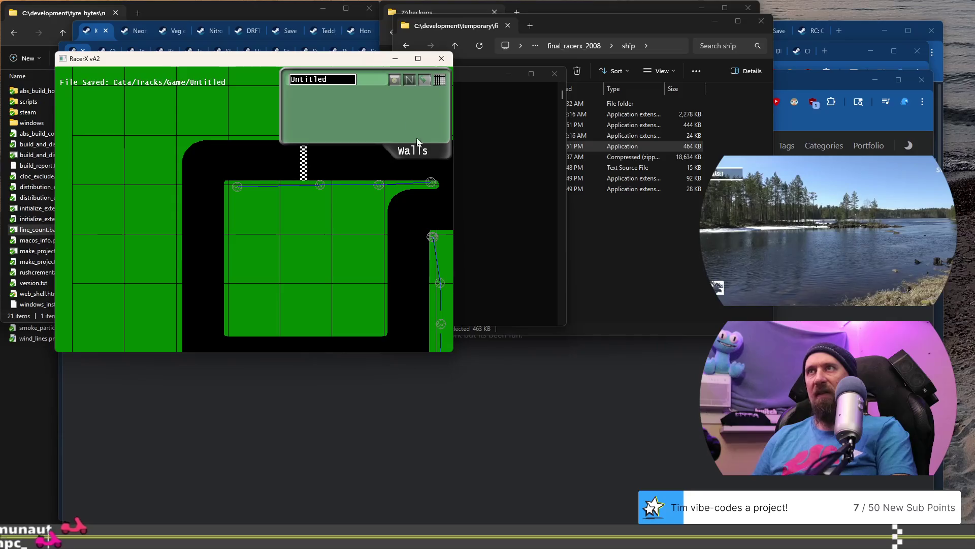
pyautogui.click(426, 80)
pyautogui.click(425, 84)
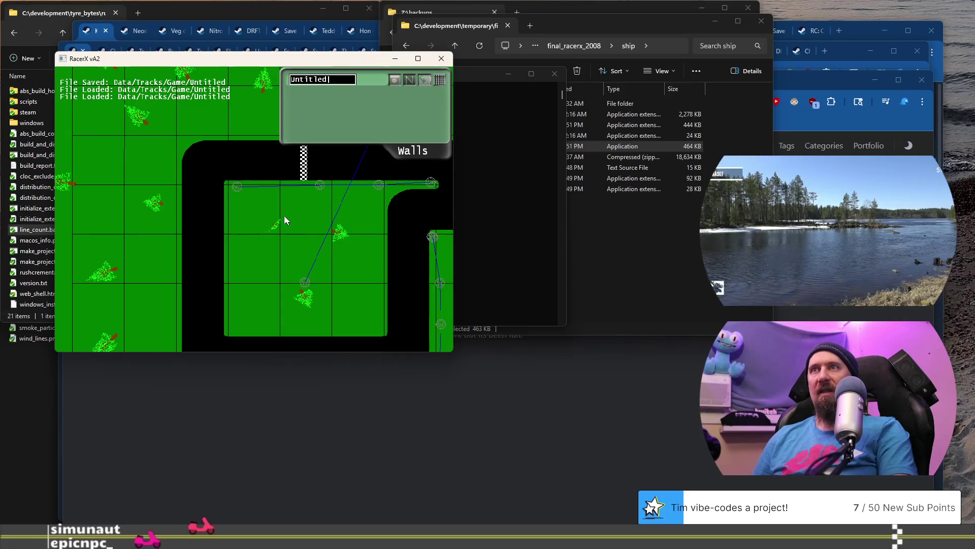
pyautogui.rightClick(344, 257)
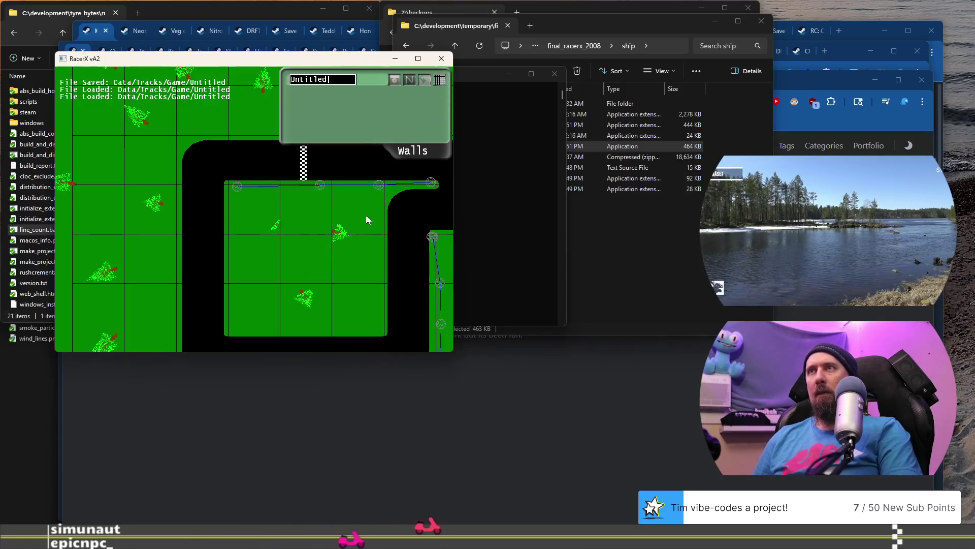
# Switch to Tiles, toggle the grid lines off and on, pan around, and exit to the main menu
pyautogui.press('Tab')
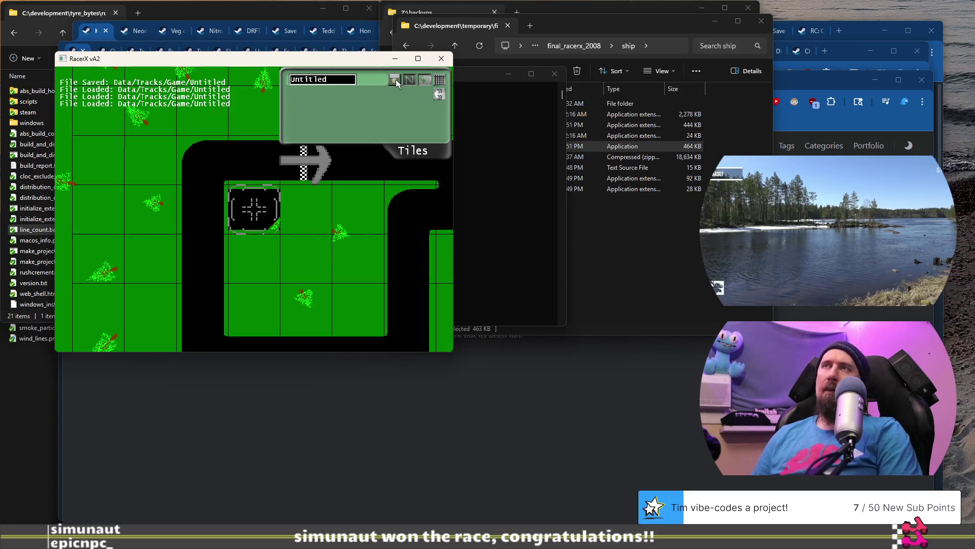
pyautogui.click(440, 86)
pyautogui.click(440, 87)
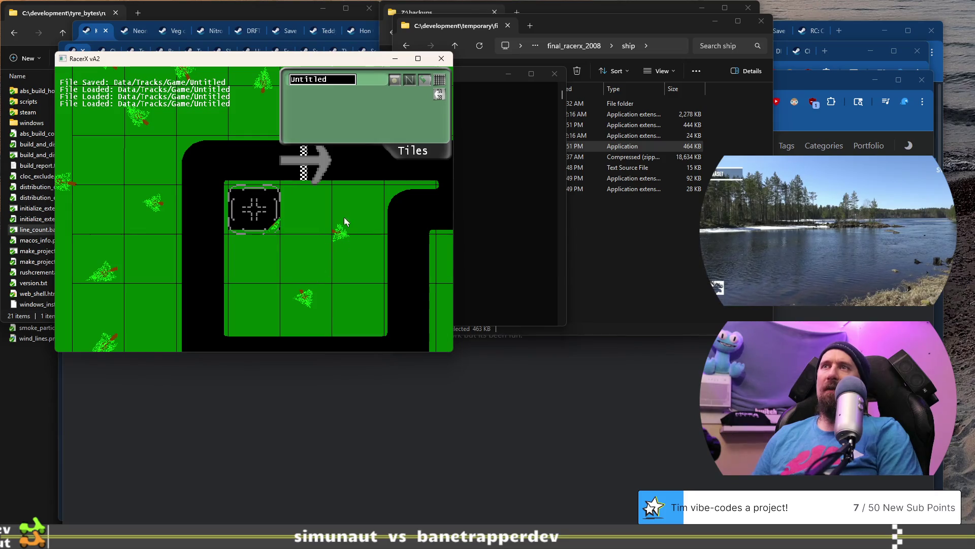
pyautogui.press('Up')
pyautogui.press('Right')
pyautogui.press('Right')
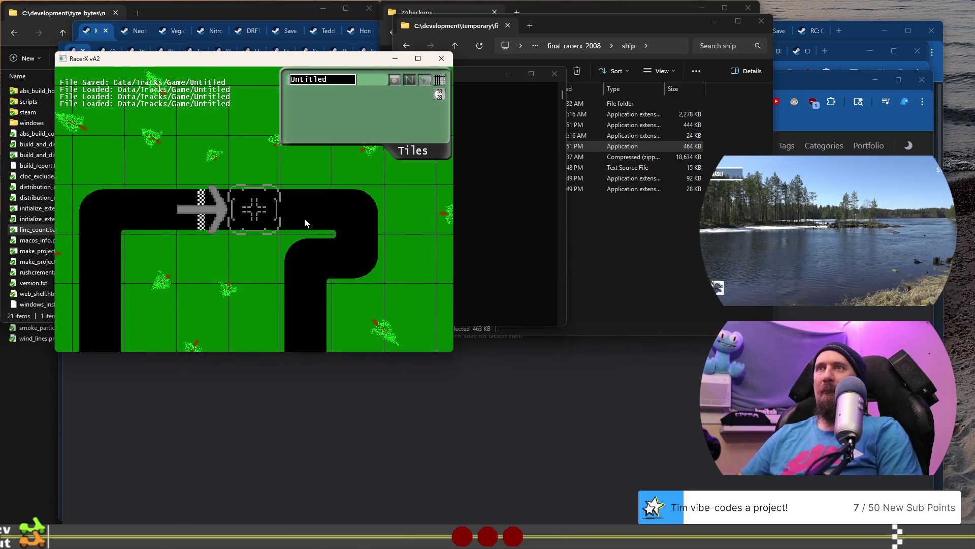
pyautogui.press('Up')
pyautogui.press('Up')
pyautogui.press('Right')
pyautogui.press('Down')
pyautogui.press('Escape')
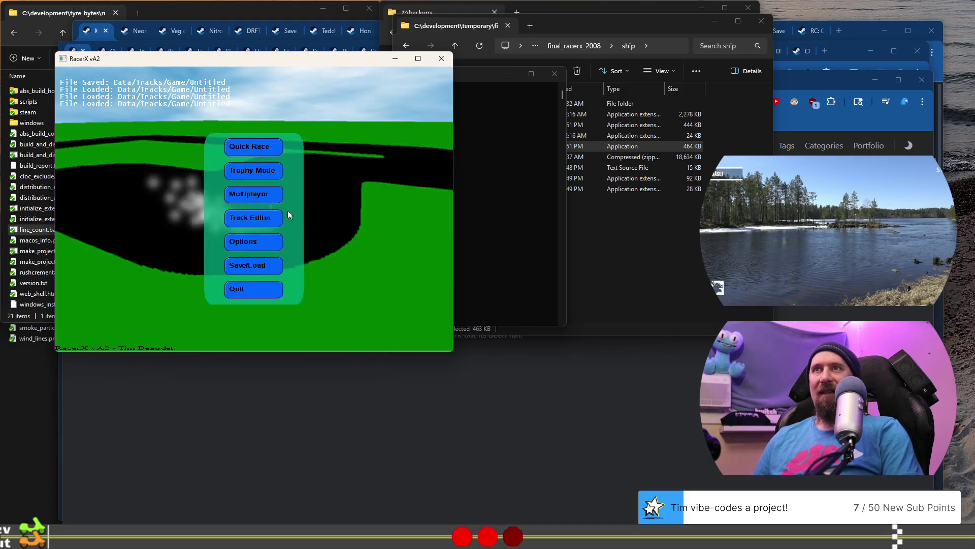
# Load the Untitled track in the Track Editor, bring the start line into view, and start a test race
pyautogui.click(259, 227)
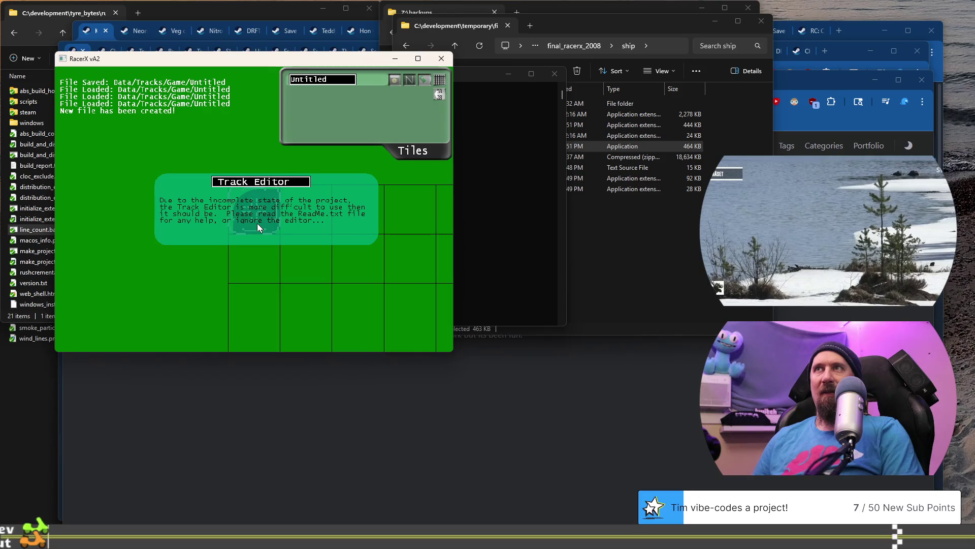
pyautogui.click(417, 81)
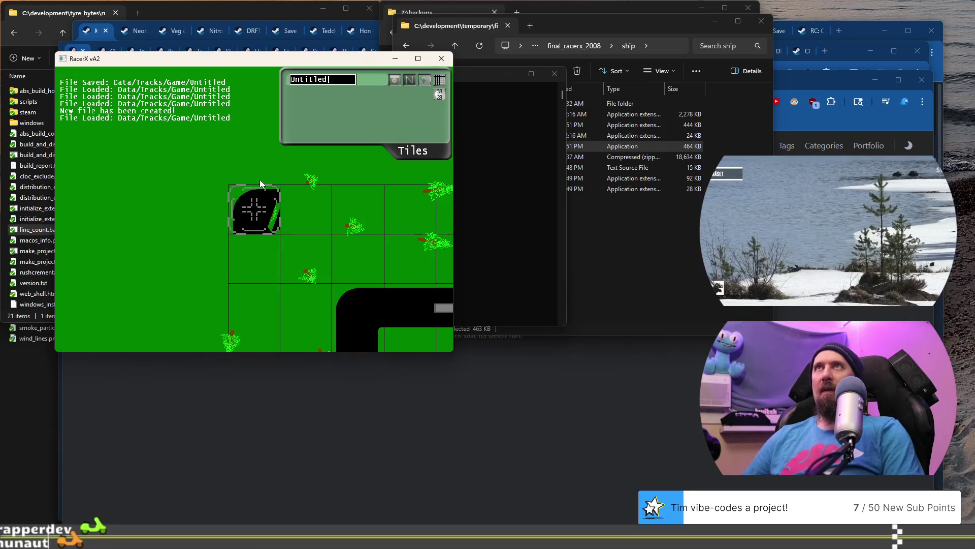
pyautogui.press('Right')
pyautogui.press('Down')
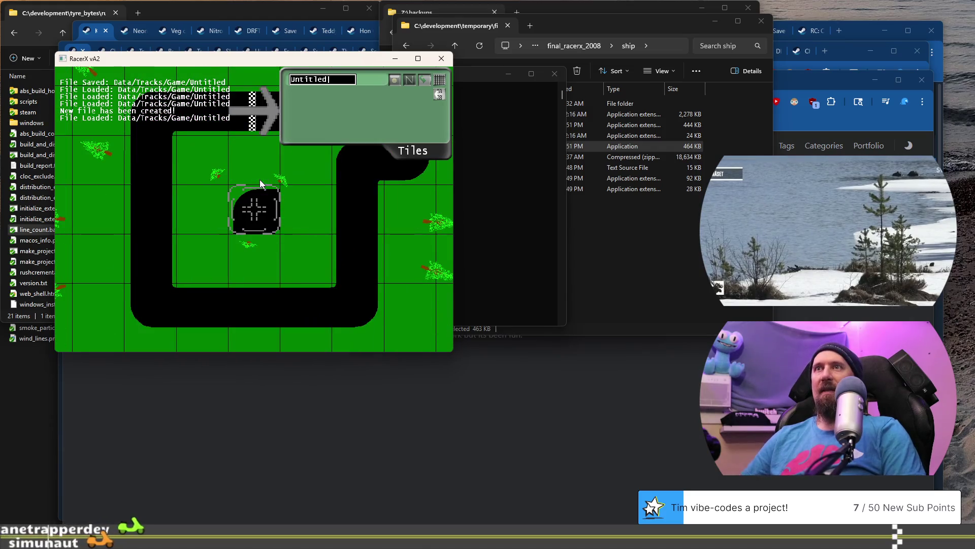
pyautogui.press('Return')
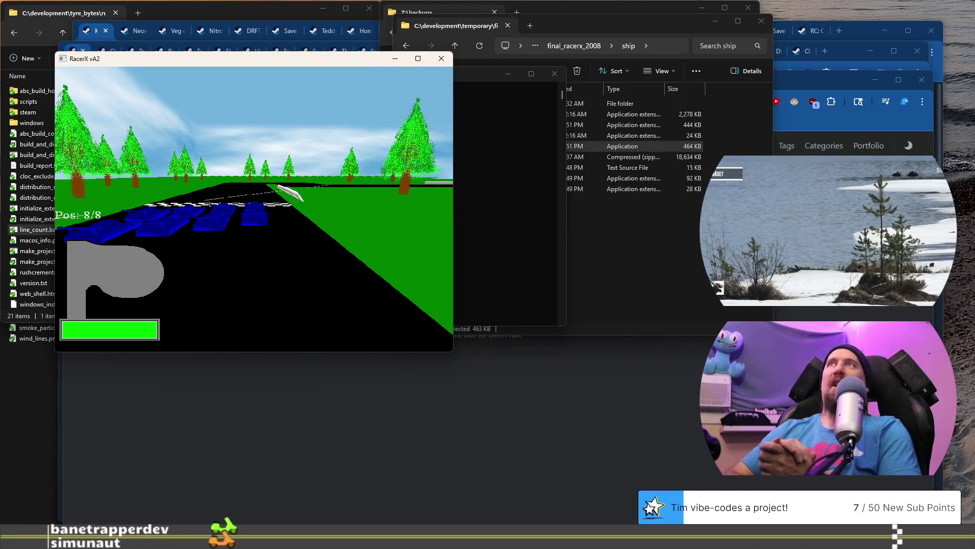
# Steer through the bends, overtaking cars to climb from 8/8 to first place
pyautogui.press('Up')
pyautogui.press('Left')
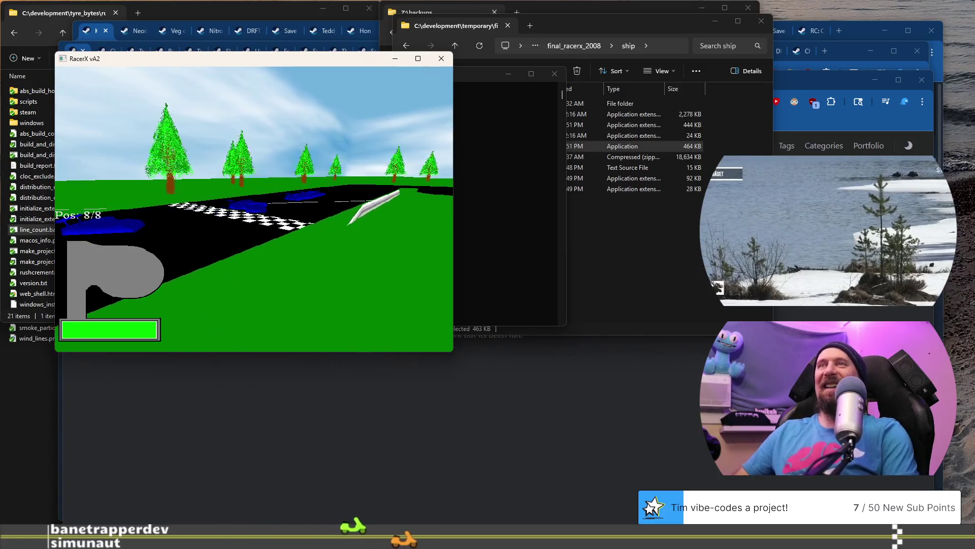
pyautogui.press('Left')
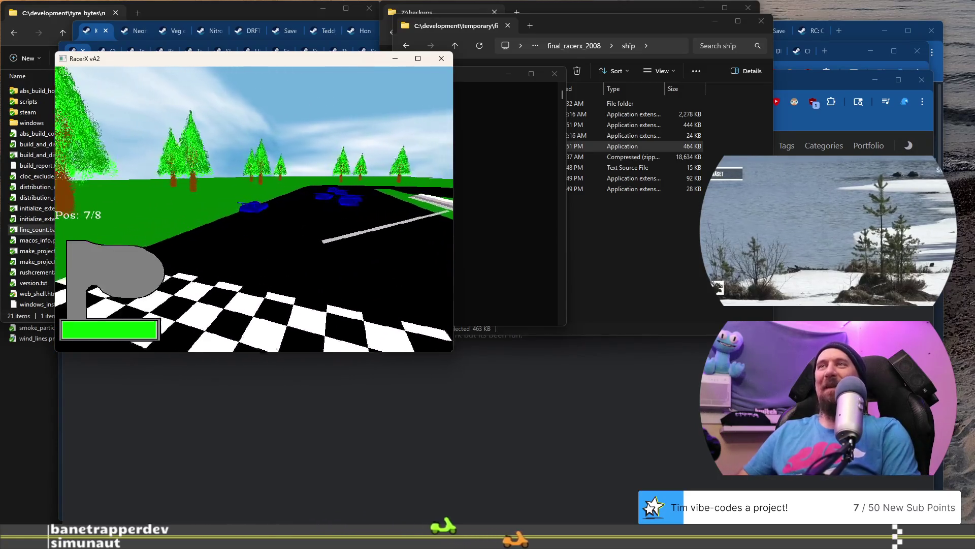
pyautogui.press('Left')
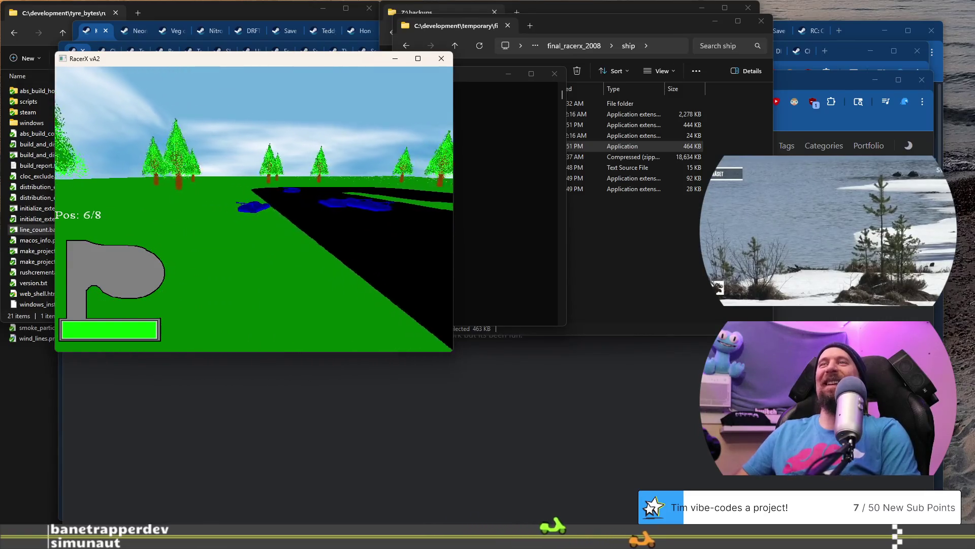
pyautogui.press('Right')
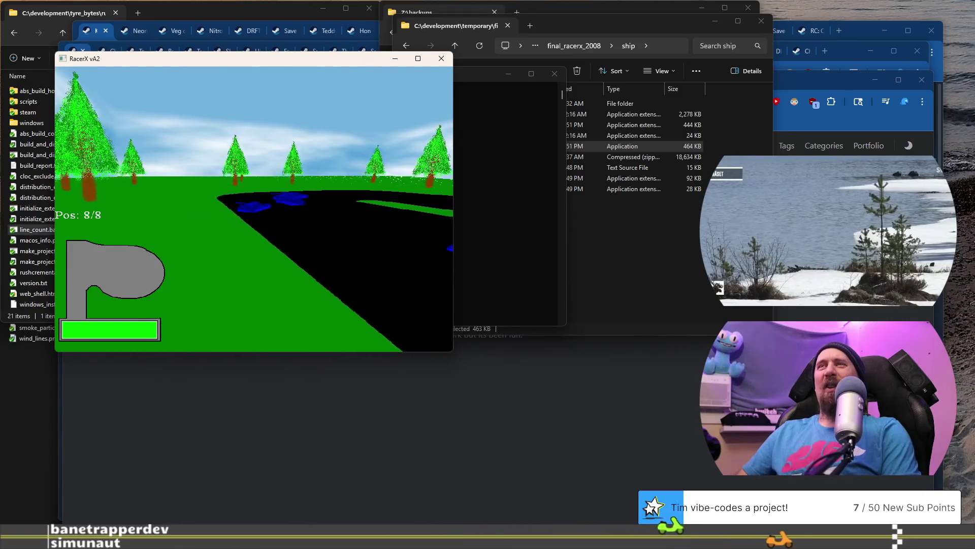
pyautogui.press('Left')
pyautogui.press('Right')
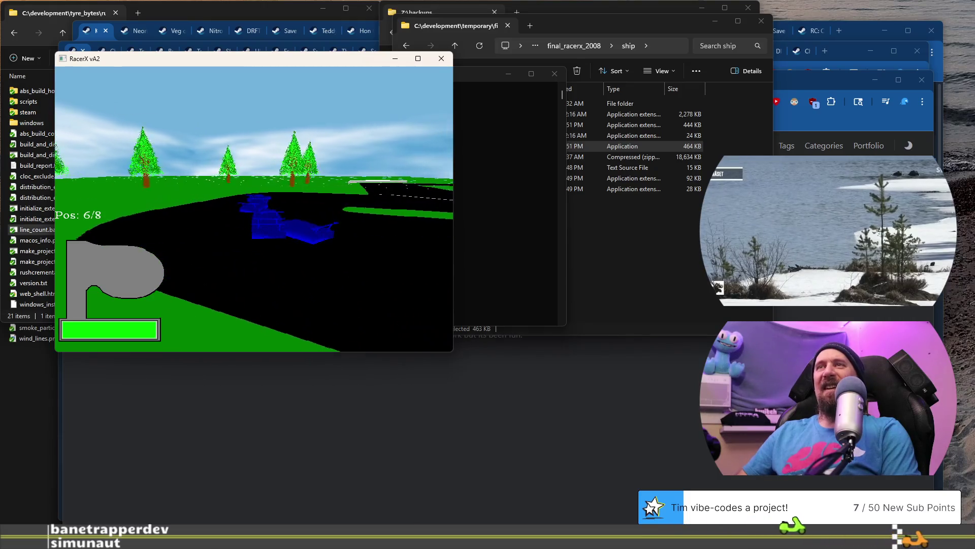
pyautogui.press('Left')
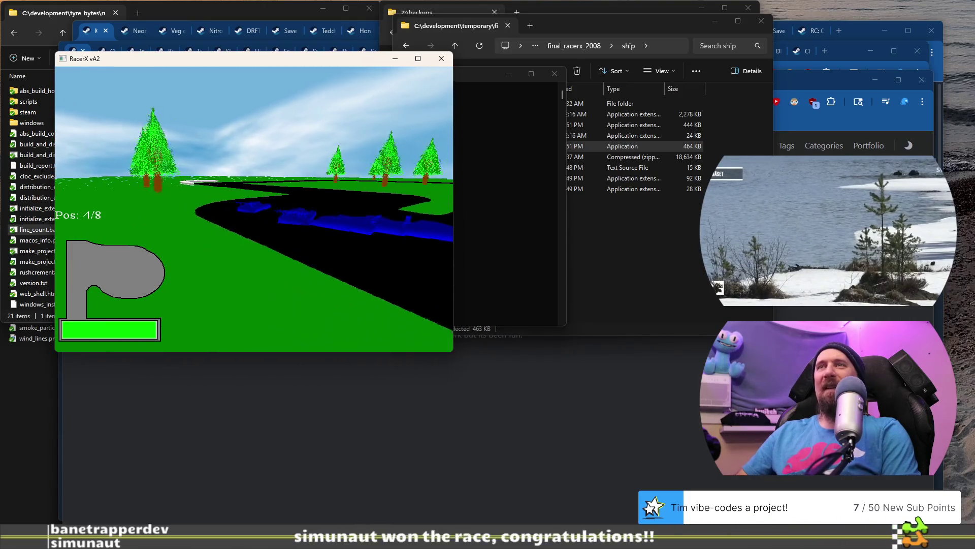
pyautogui.press('Right')
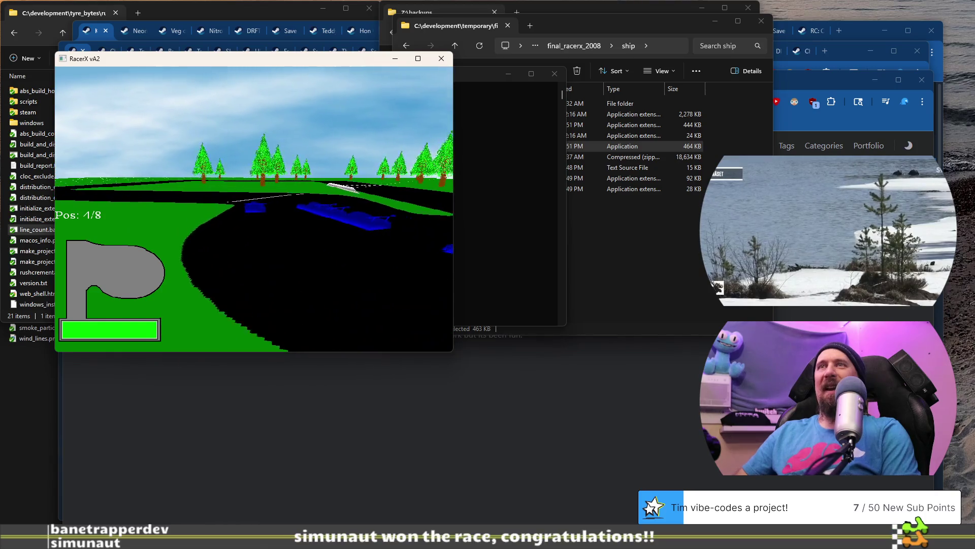
pyautogui.press('Left')
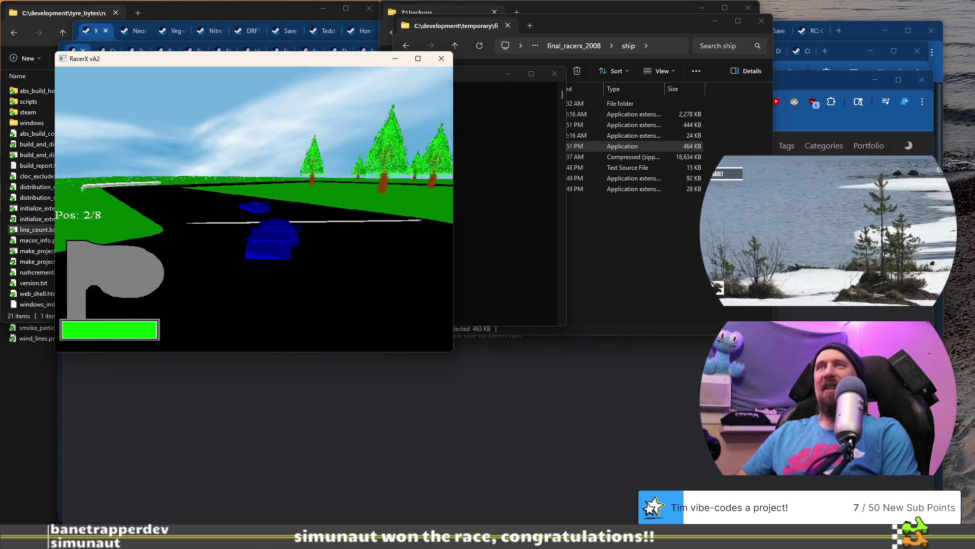
pyautogui.press('Left')
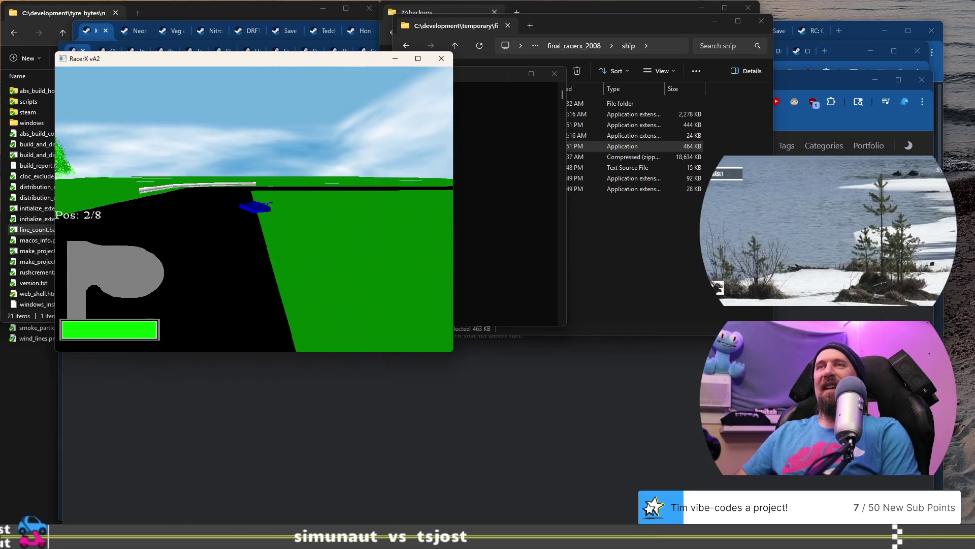
pyautogui.press('Right')
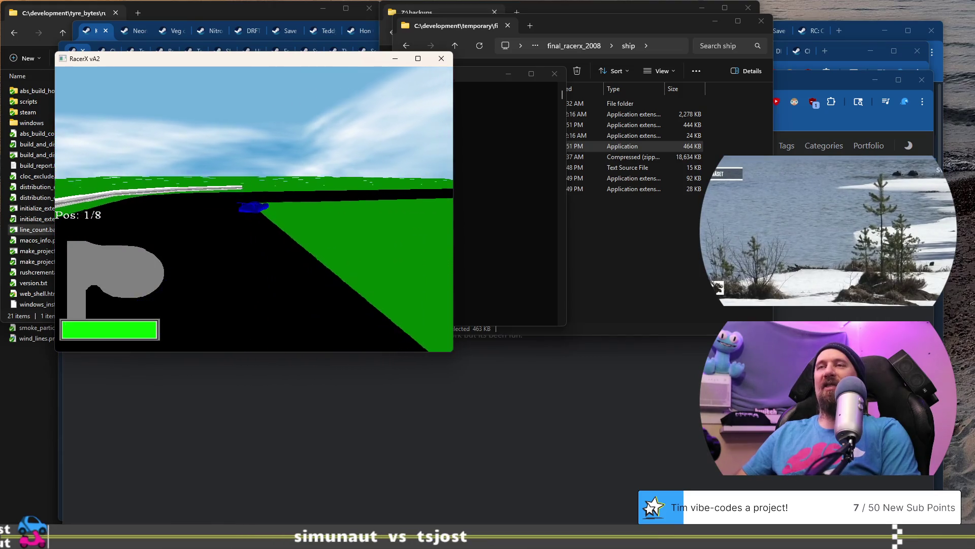
pyautogui.press('Right')
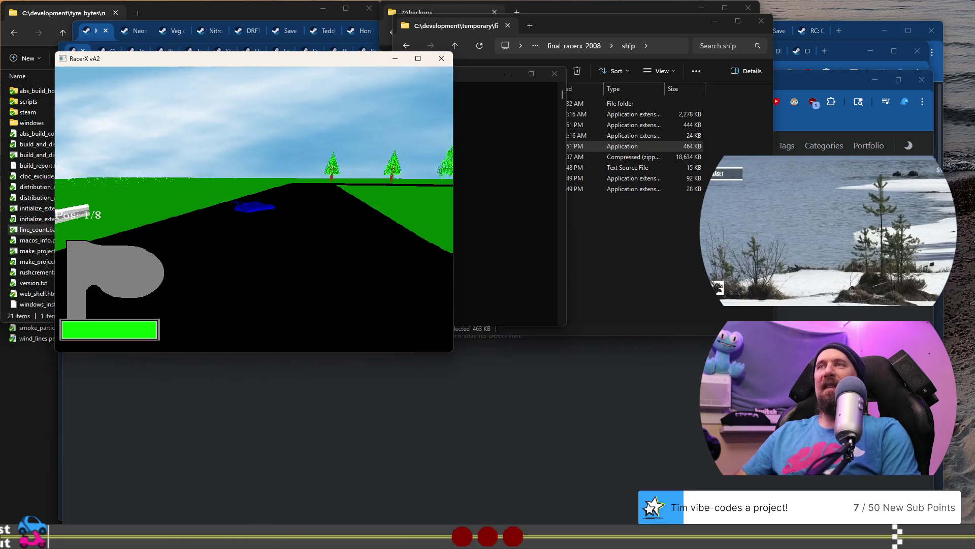
# Drive off across the grass past the trees, rejoin the road and pass the start line in the lead
pyautogui.press('Right')
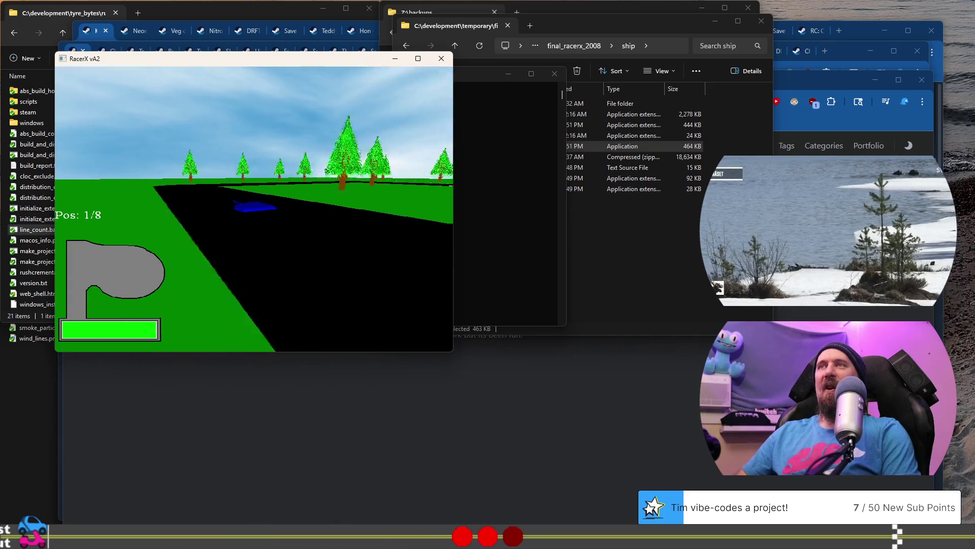
pyautogui.press('Right')
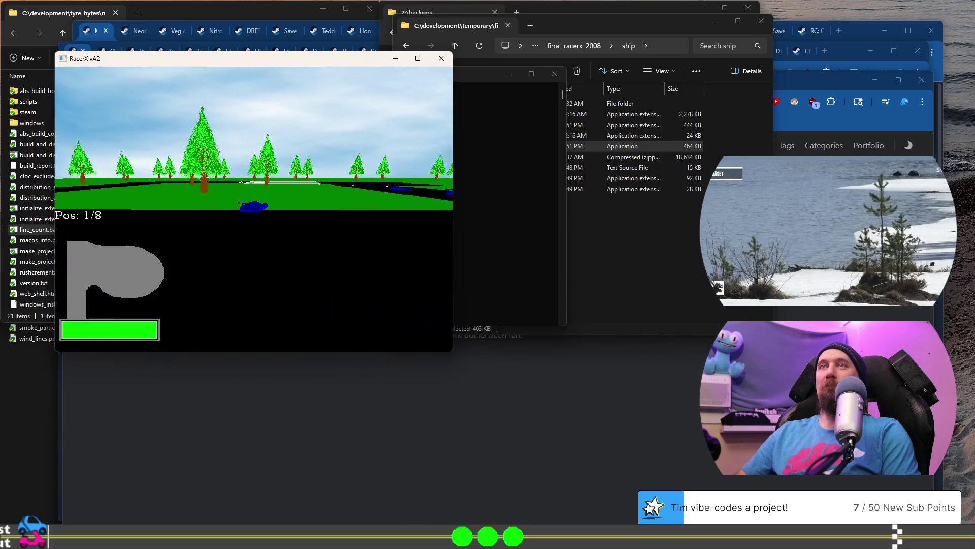
pyautogui.press('Right')
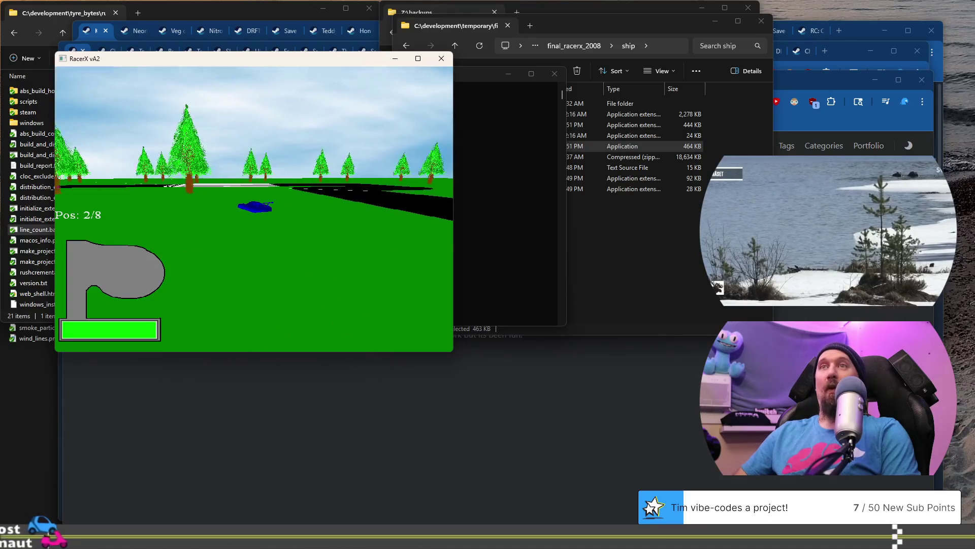
pyautogui.press('Up')
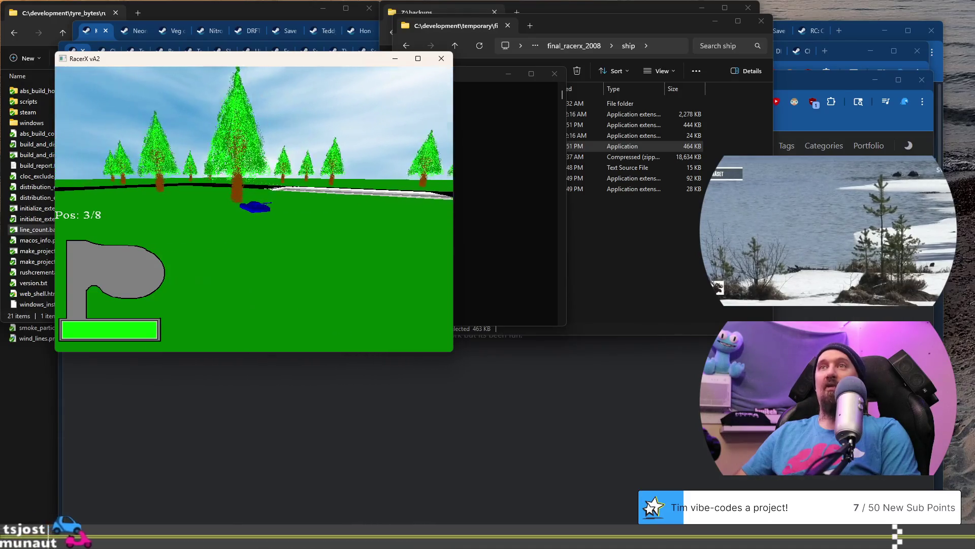
pyautogui.press('Up')
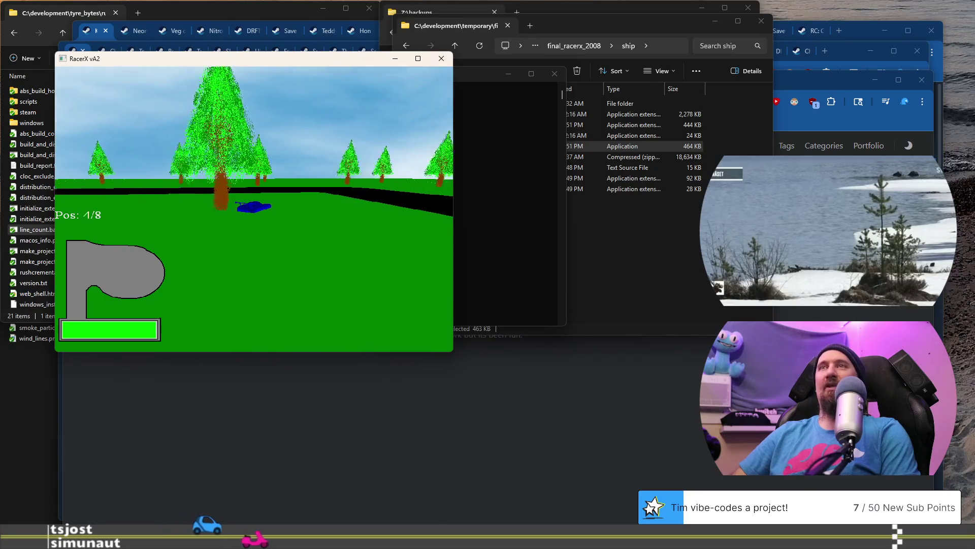
pyautogui.press('Up')
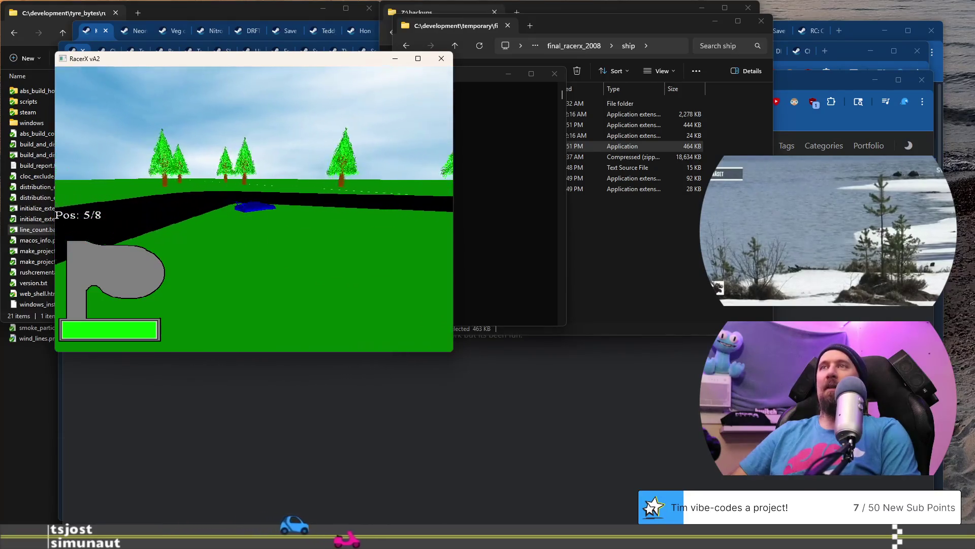
pyautogui.press('Right')
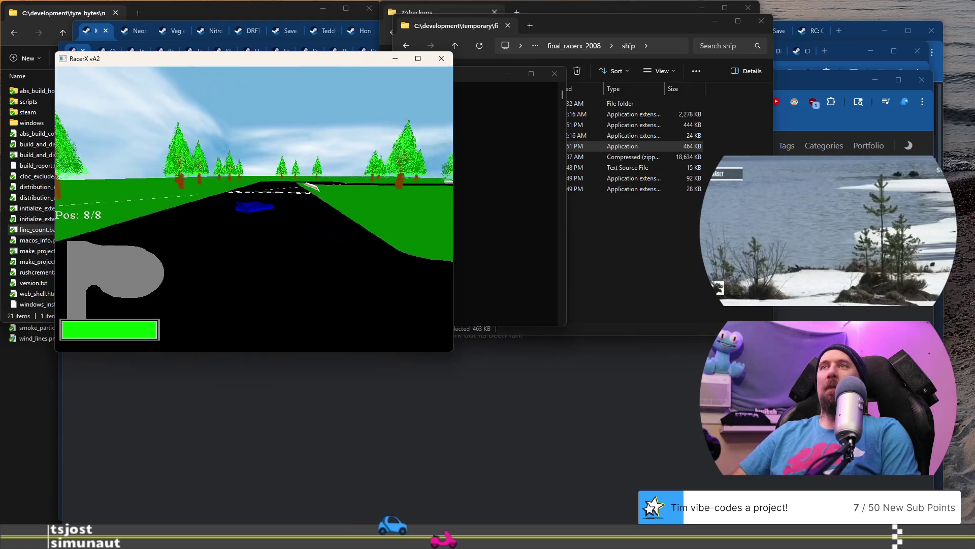
pyautogui.press('Up')
pyautogui.press('Up')
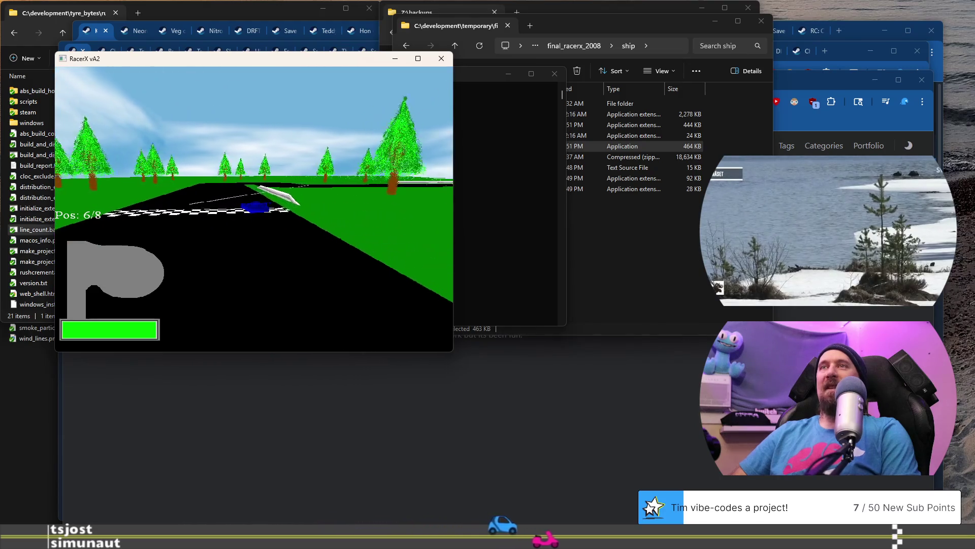
pyautogui.press('Up')
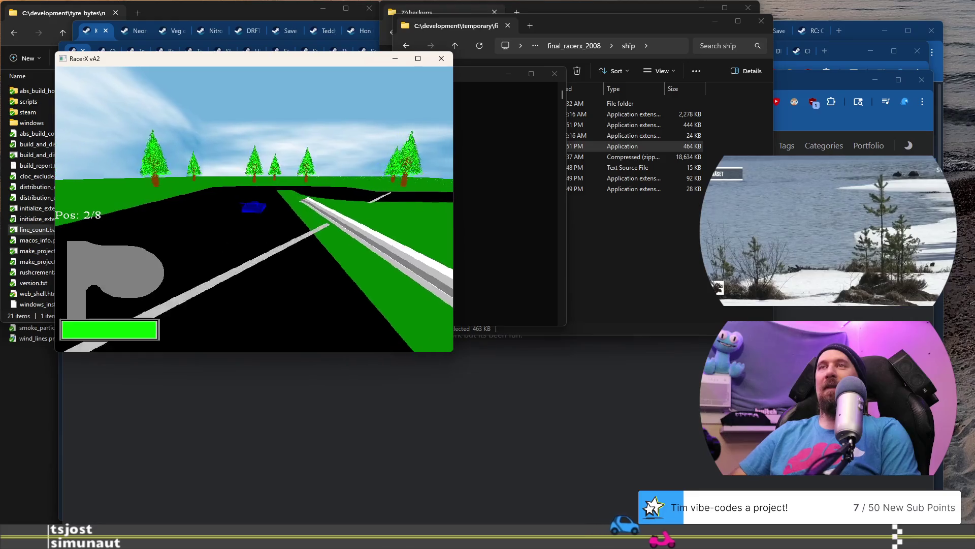
# Finish the lap across the checkered line, then end the race and return to the editor
pyautogui.press('Up')
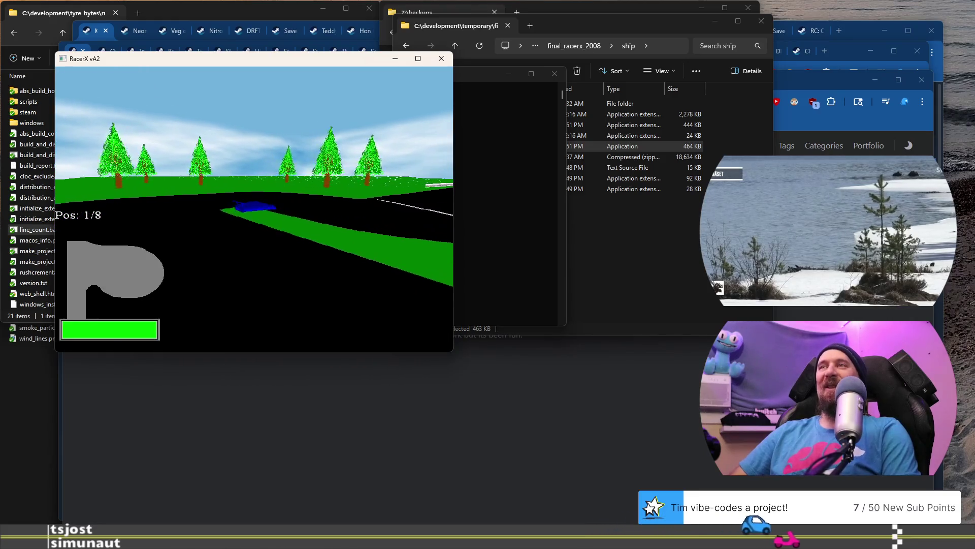
pyautogui.press('Up')
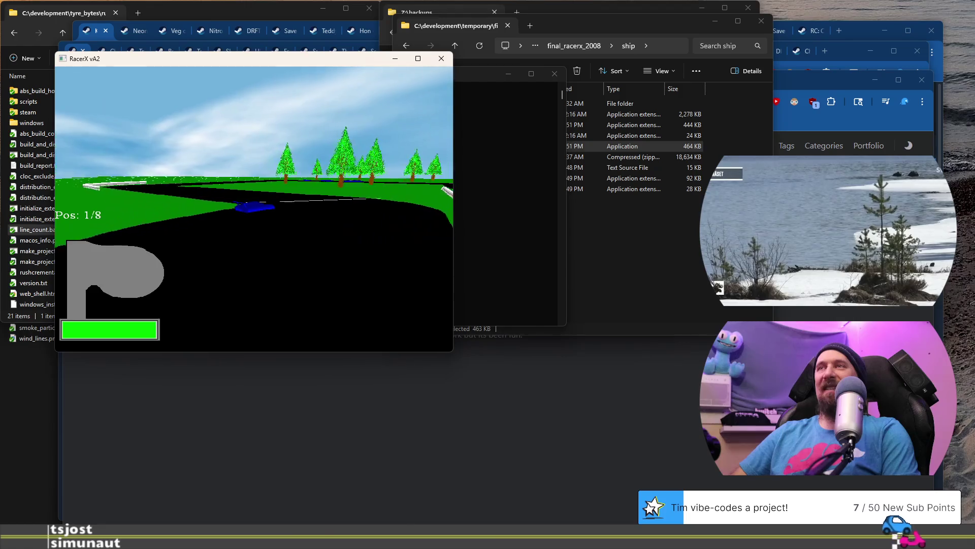
pyautogui.press('Up')
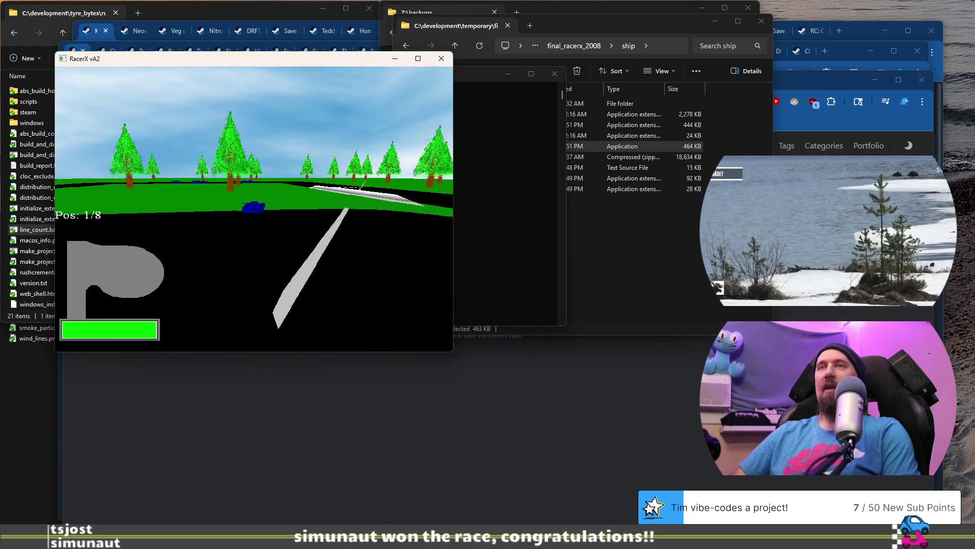
pyautogui.press('Up')
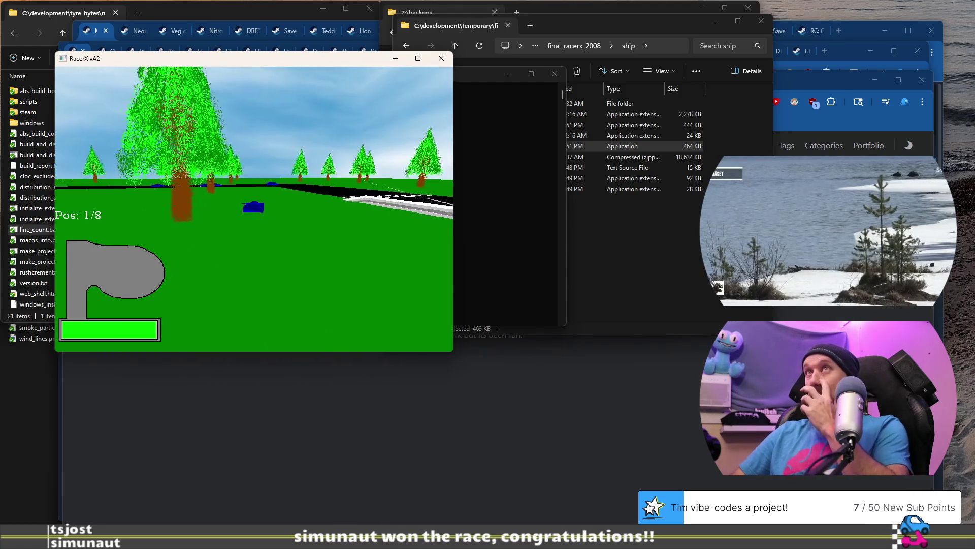
pyautogui.press('Up')
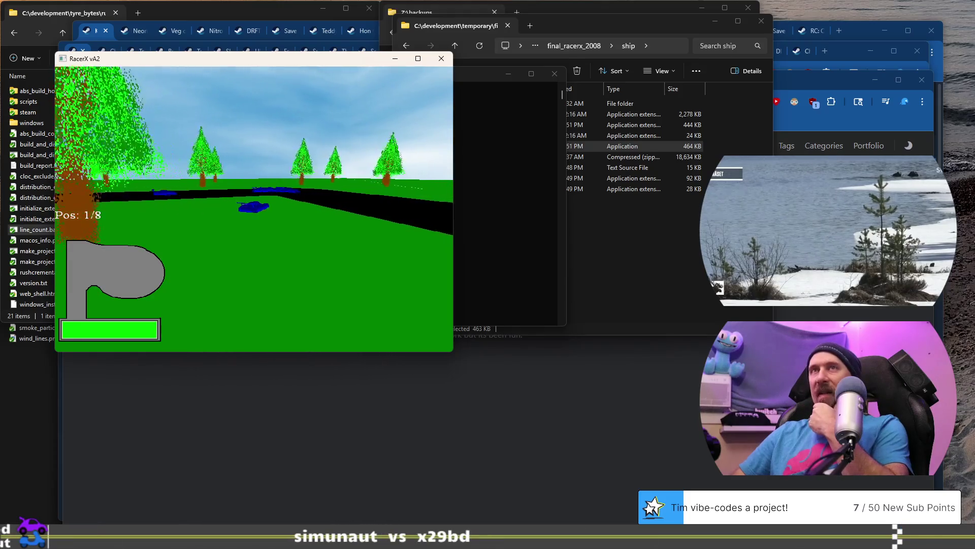
pyautogui.press('Up')
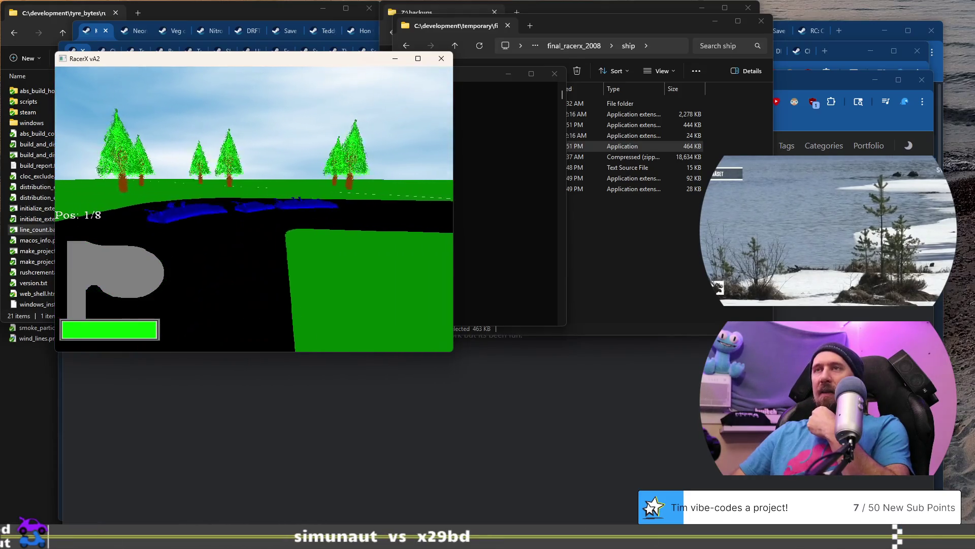
pyautogui.press('Left')
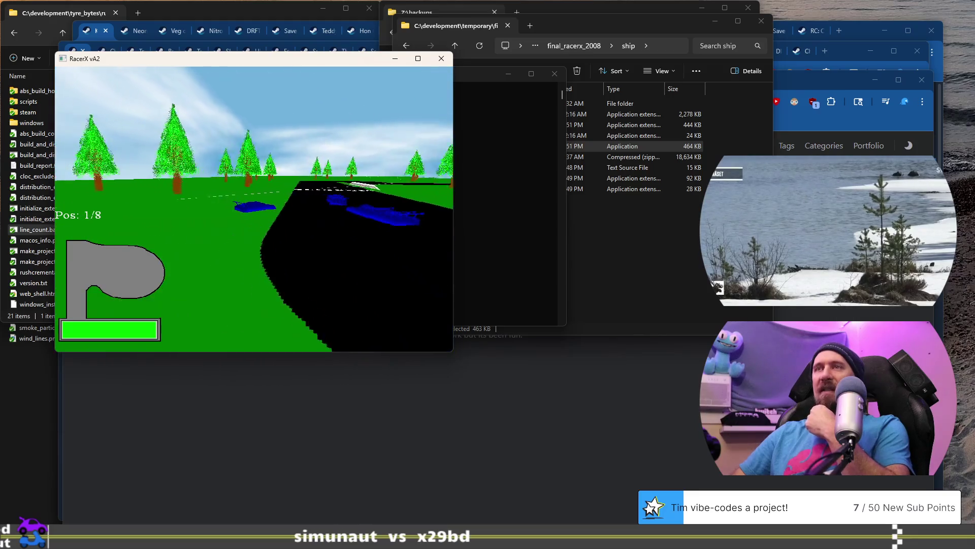
pyautogui.press('Up')
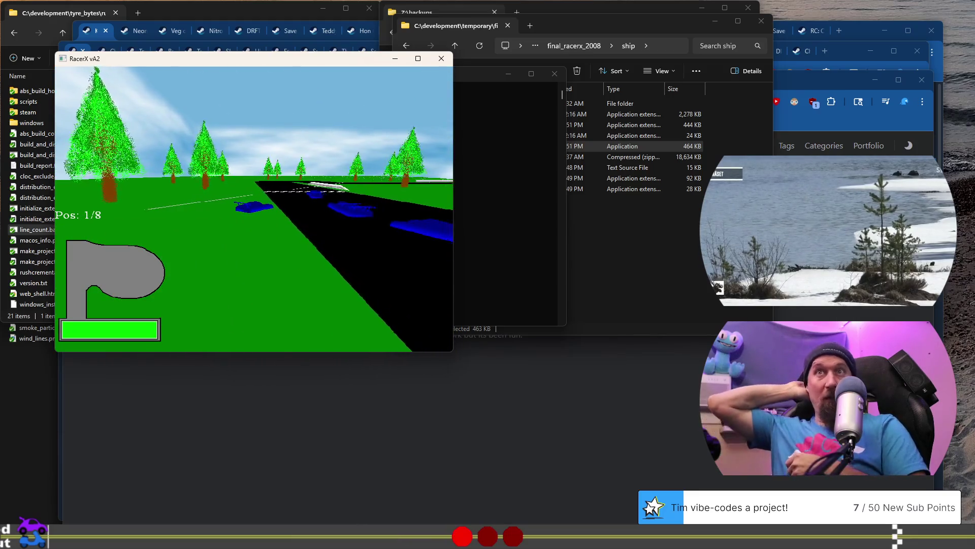
pyautogui.press('Right')
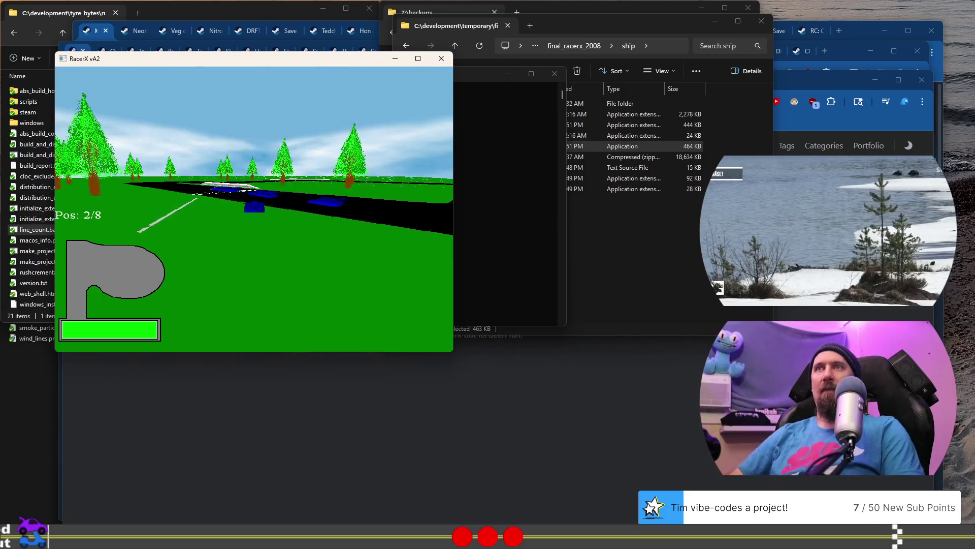
pyautogui.press('Left')
pyautogui.press('Right')
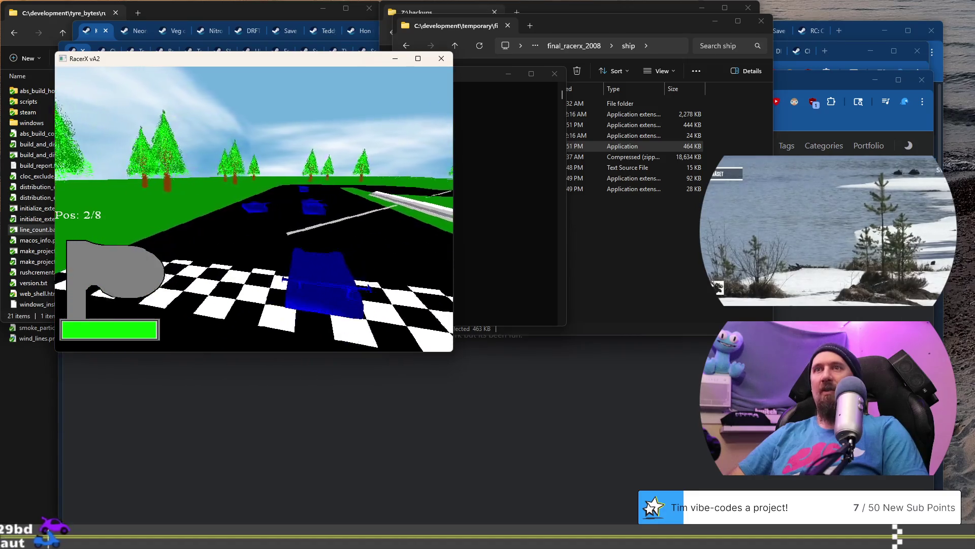
pyautogui.press('Left')
pyautogui.press('Left')
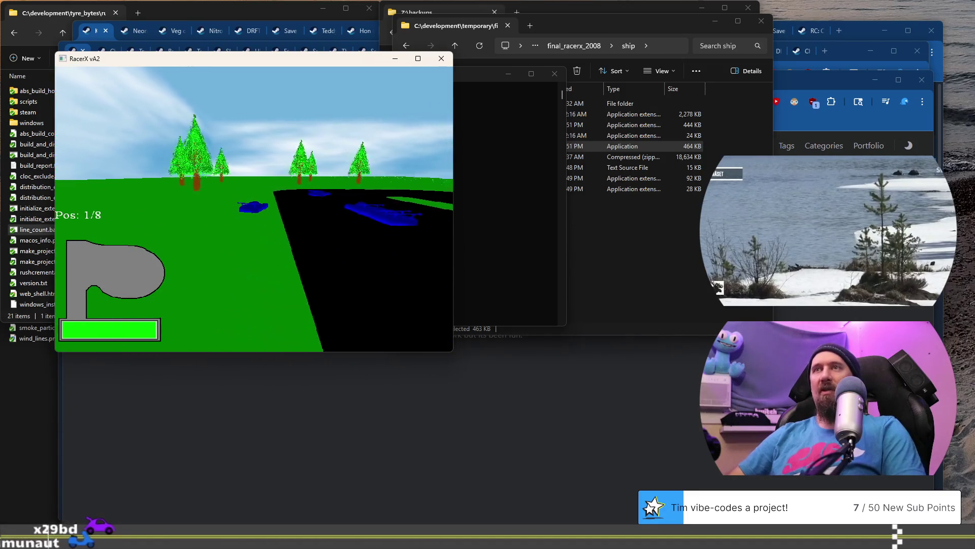
pyautogui.press('Right')
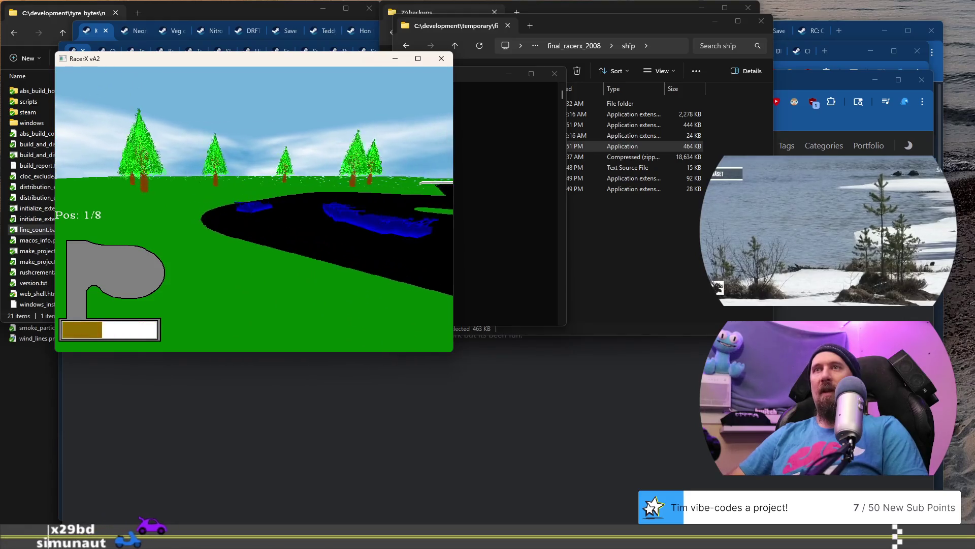
pyautogui.press('Right')
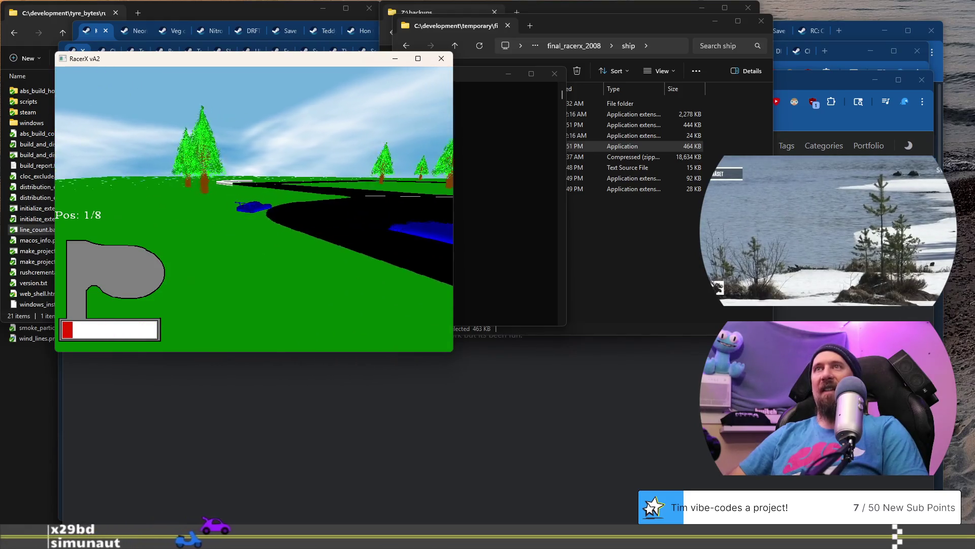
pyautogui.press('Escape')
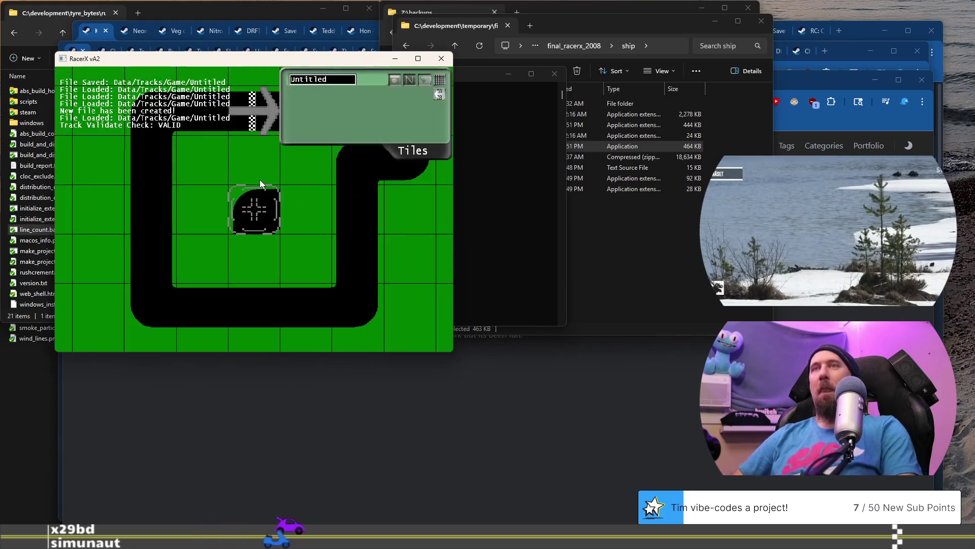
# Go through the menus and quit RacerX, closing its window
pyautogui.click(261, 188)
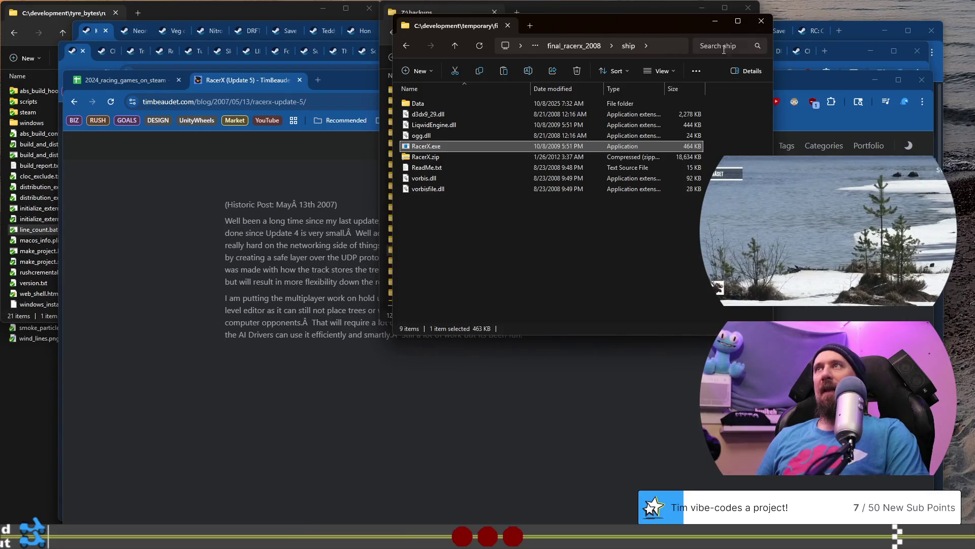
# Move the ship folder window aside, close the RacerX blog tab, and close the backups window
pyautogui.moveTo(654, 31); pyautogui.dragTo(800, 16)
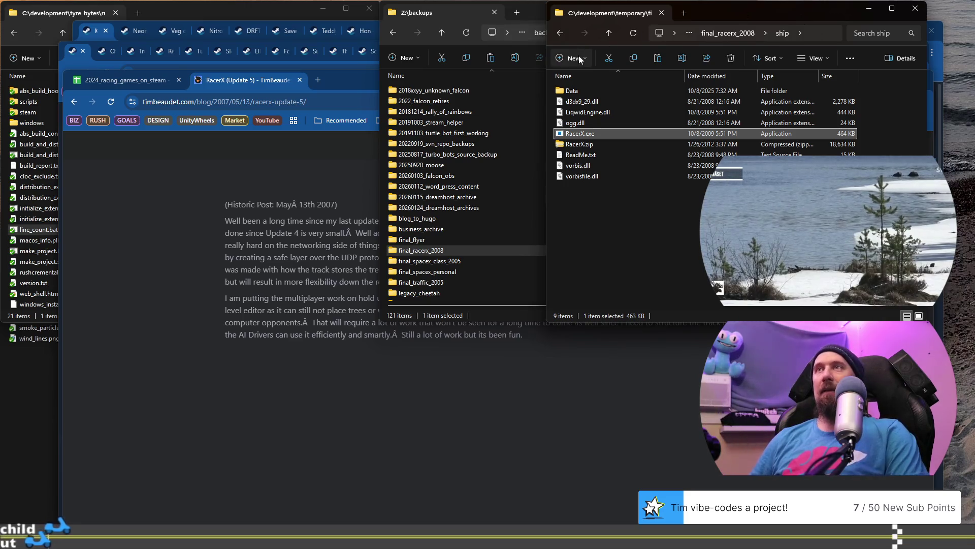
pyautogui.click(180, 178)
pyautogui.click(300, 81)
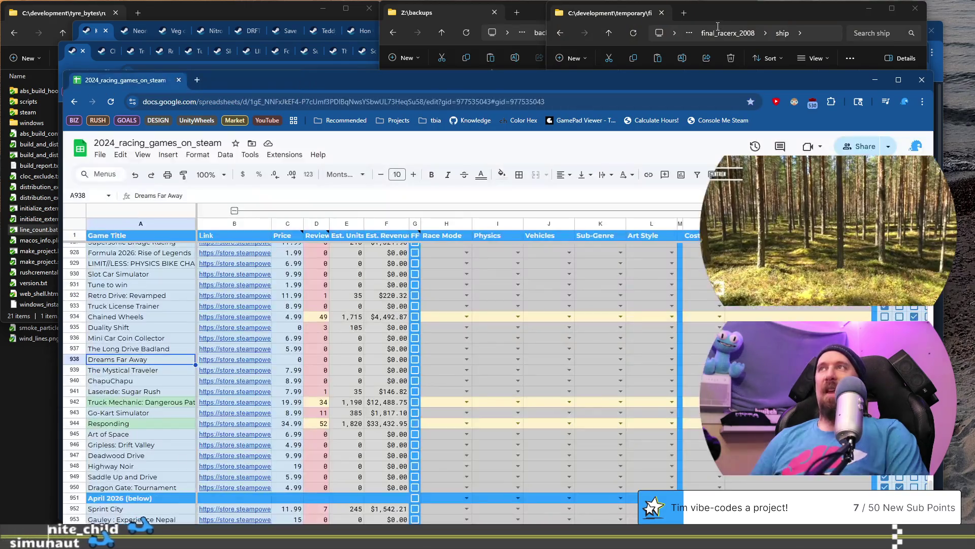
pyautogui.click(719, 17)
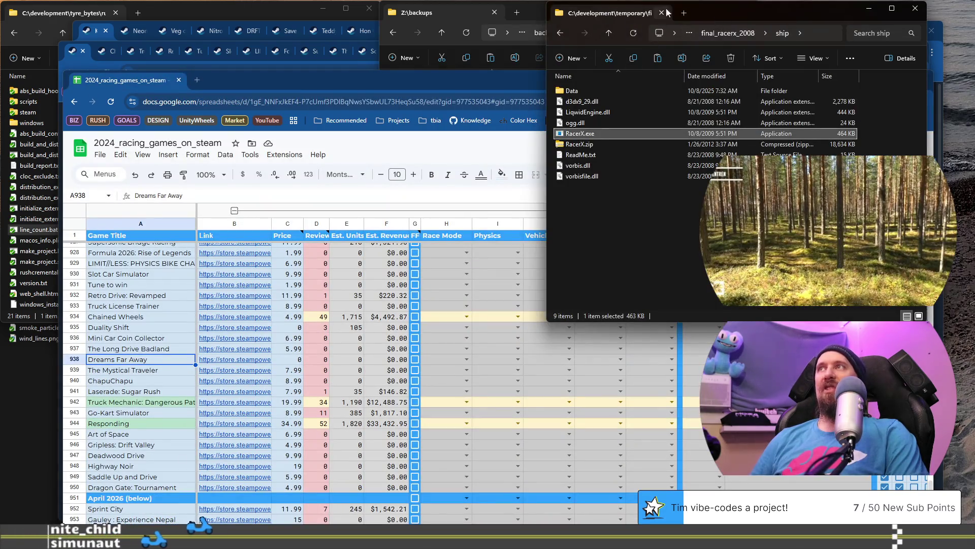
pyautogui.click(754, 11)
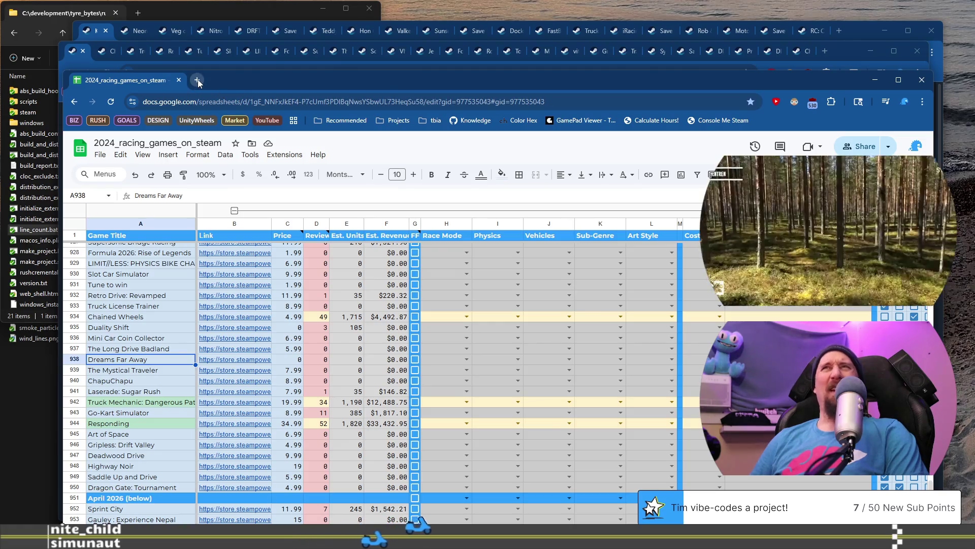
# In a new Chrome tab, search 'tbia' and open the tbia_tracker_2026 spreadsheet
pyautogui.hotkey('ctrl', 't')
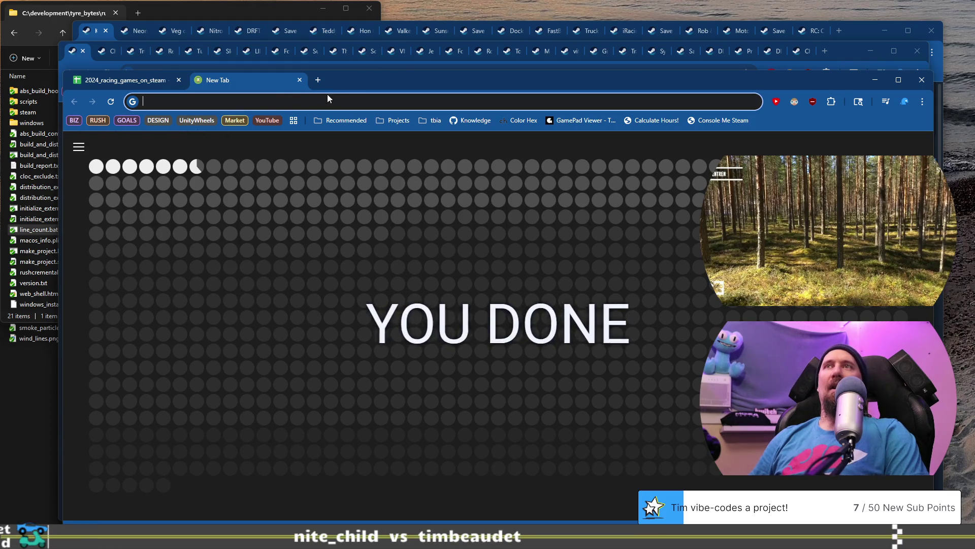
pyautogui.write('tbia')
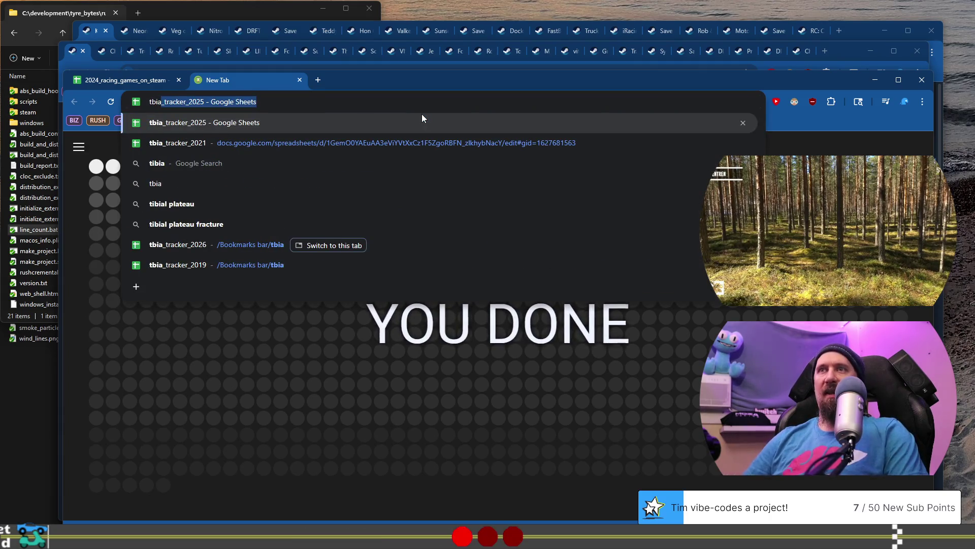
pyautogui.click(163, 244)
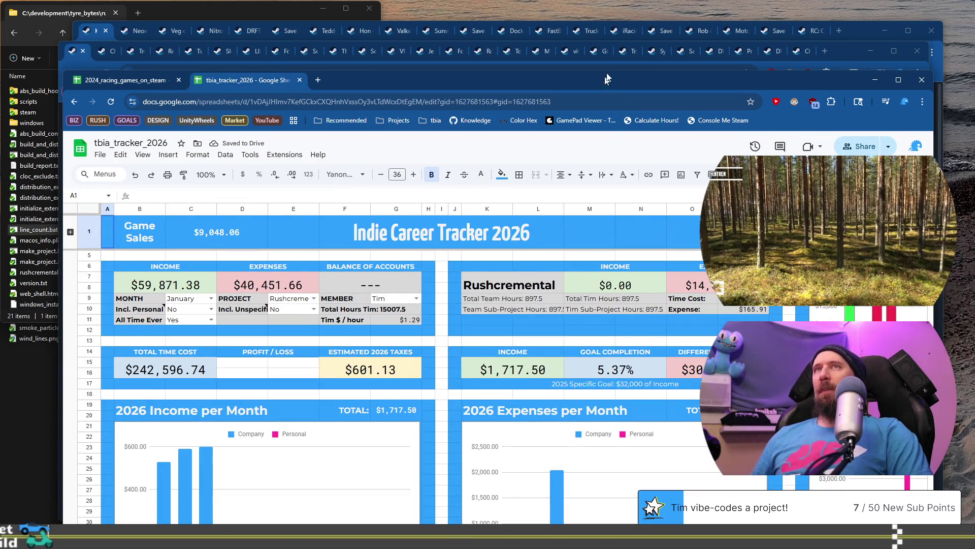
# Keep All Time Ever at Yes and set Incl. Personal in C10 to Yes
pyautogui.moveTo(604, 80); pyautogui.dragTo(613, 29)
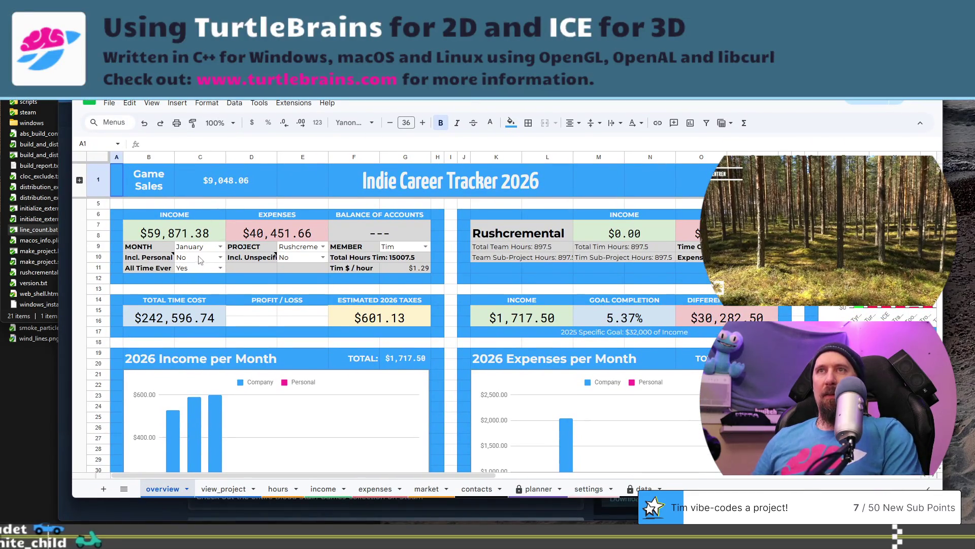
pyautogui.click(223, 268)
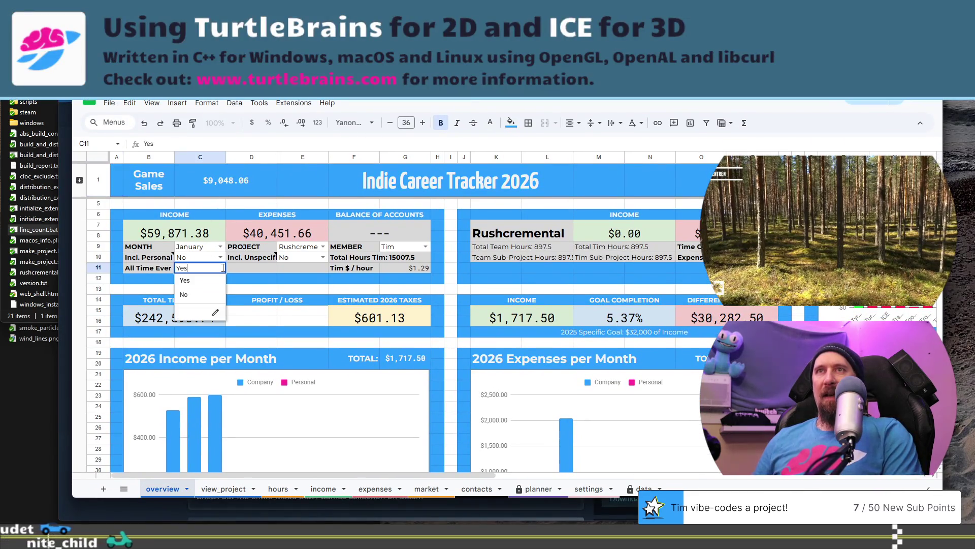
pyautogui.click(251, 289)
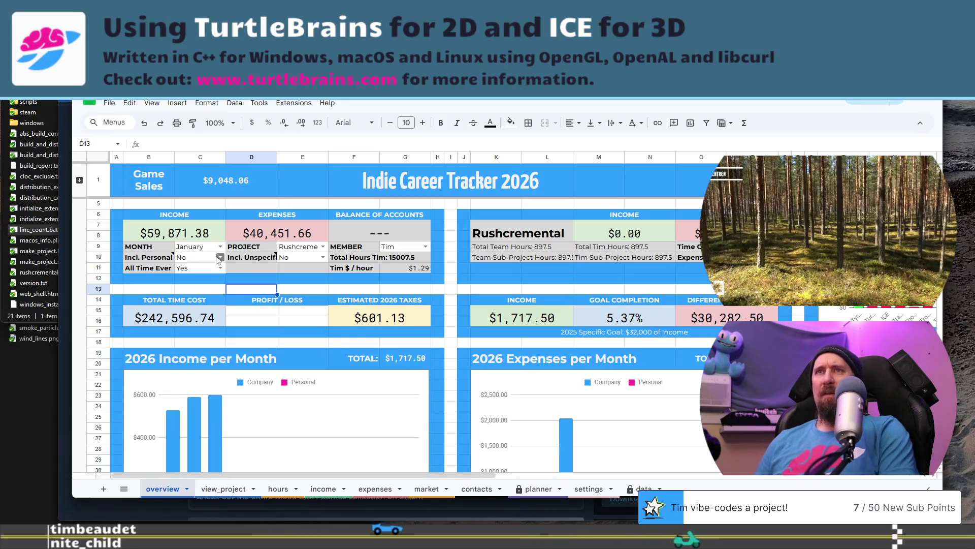
pyautogui.click(220, 257)
pyautogui.click(208, 269)
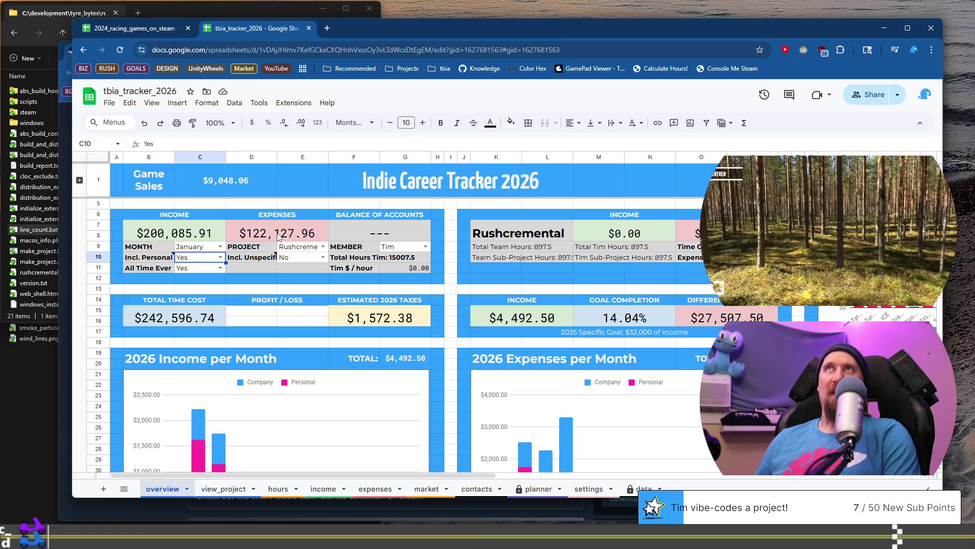
# Switch Incl. Personal in C10 to No, then back to Yes
pyautogui.click(220, 257)
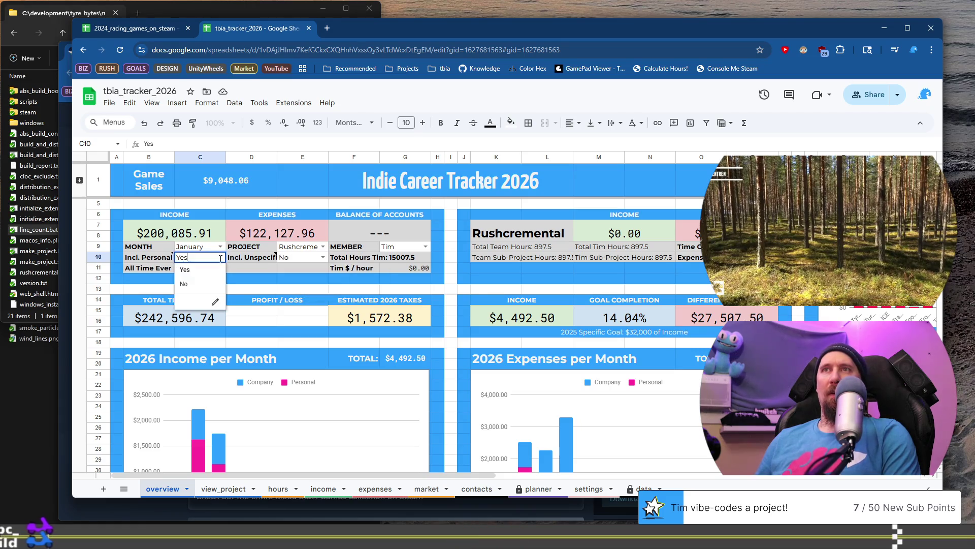
pyautogui.click(218, 289)
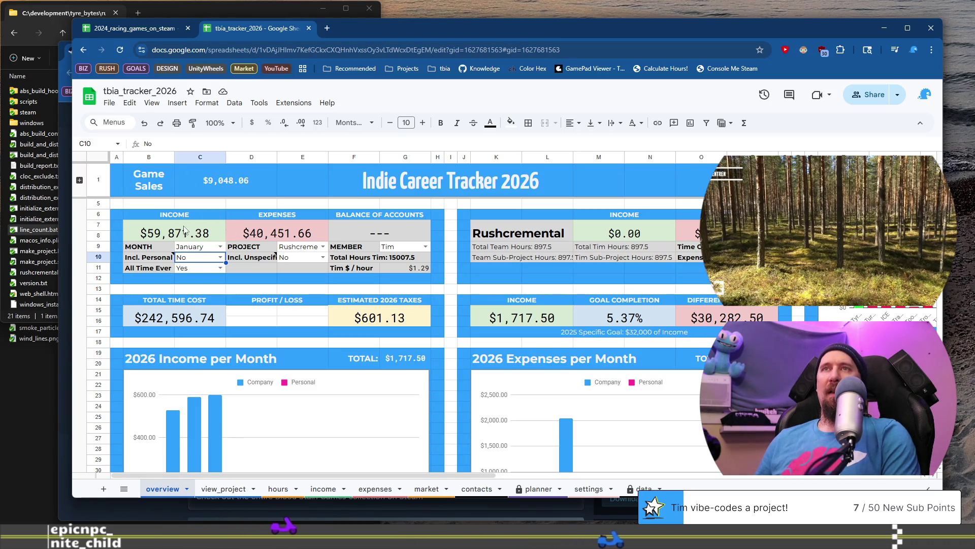
pyautogui.click(221, 258)
pyautogui.click(211, 270)
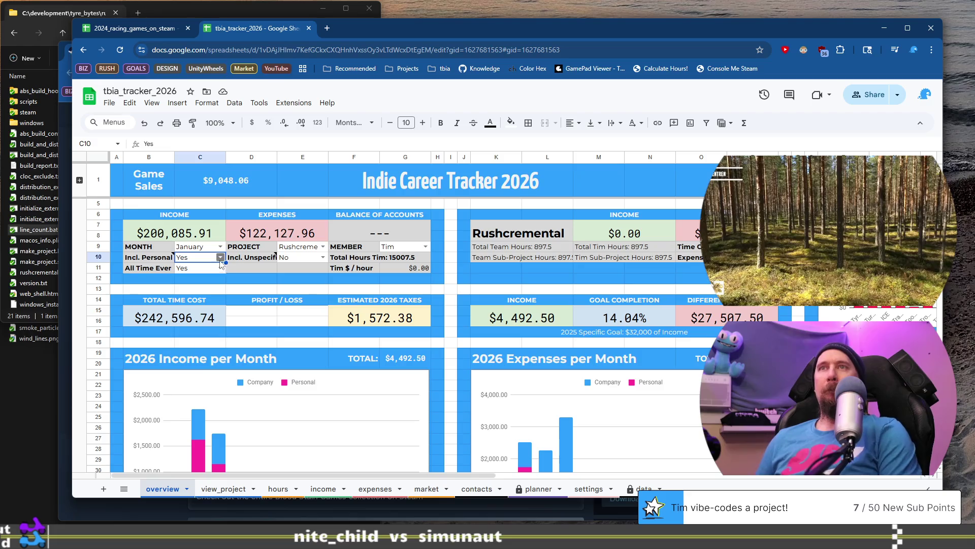
# Set Incl. Personal to No and inspect the Game Sales formula in C1:D1
pyautogui.click(221, 258)
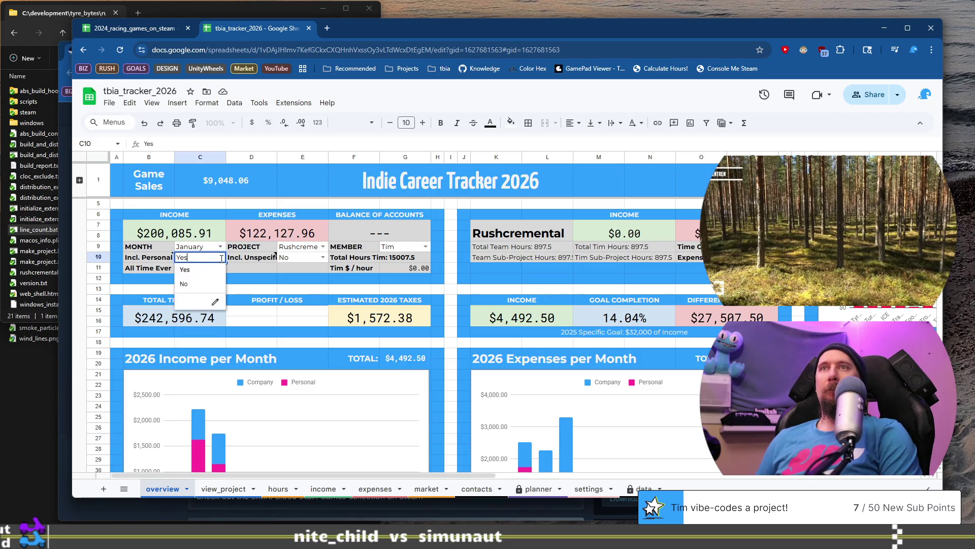
pyautogui.click(208, 284)
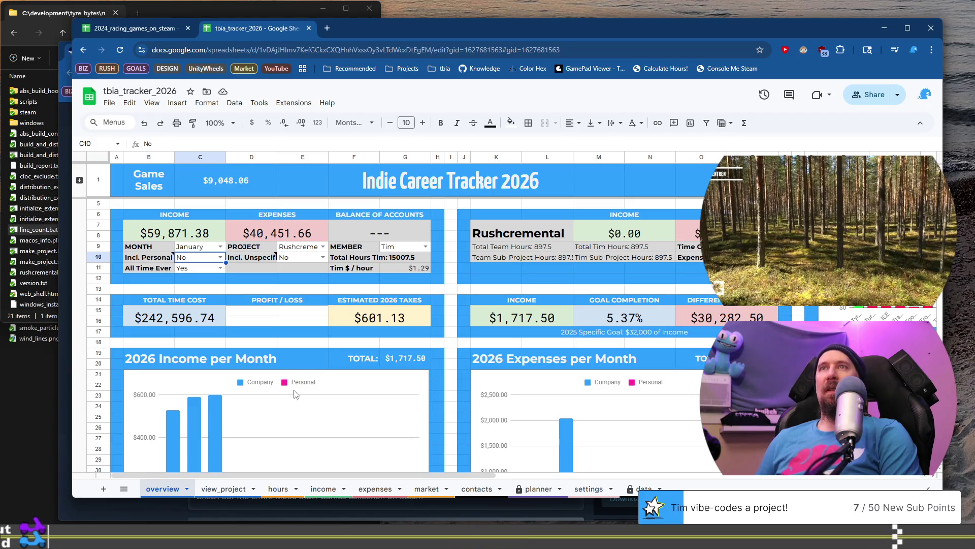
pyautogui.click(204, 190)
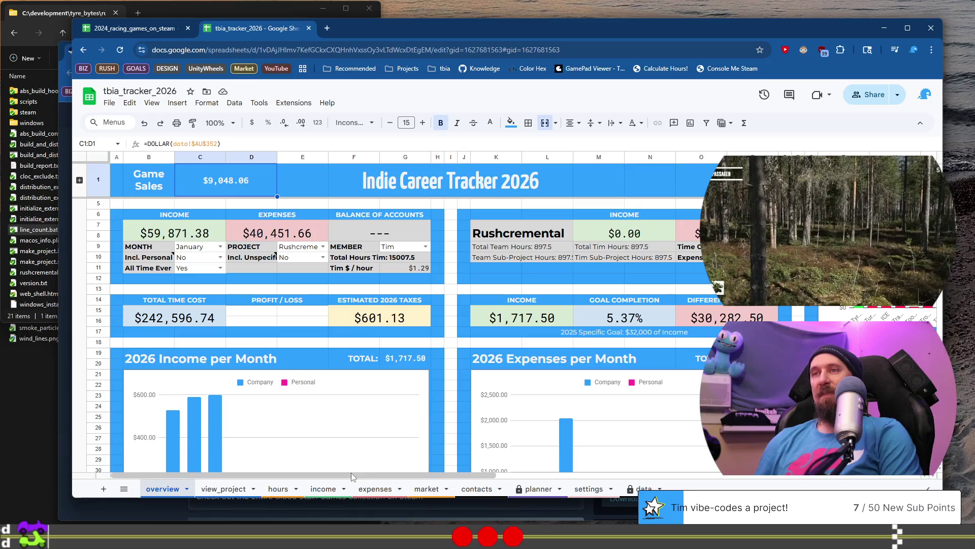
pyautogui.moveTo(352, 474)
pyautogui.mouseDown()
pyautogui.moveTo(558, 417)
pyautogui.moveTo(685, 349)
pyautogui.mouseUp()
pyautogui.scroll(-5, 686, 350)
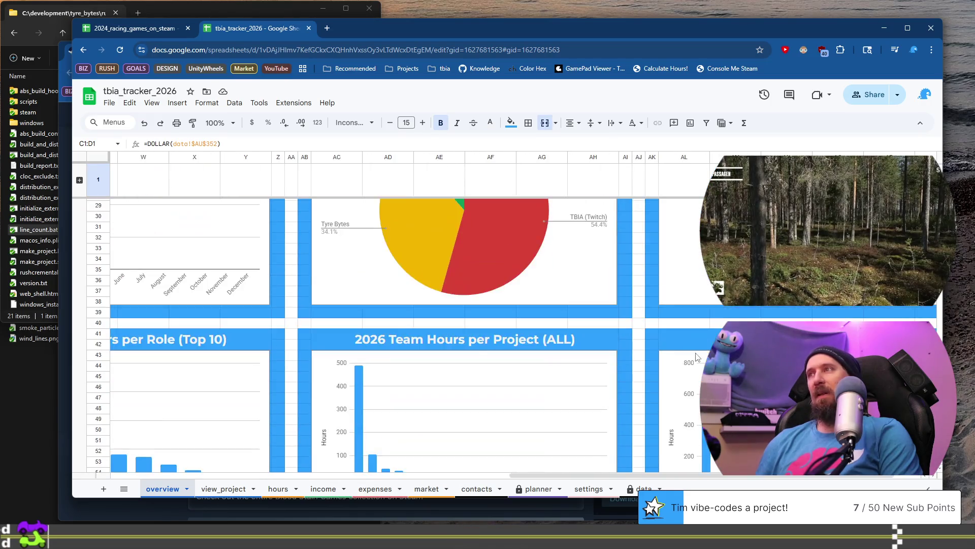
pyautogui.scroll(4, 686, 351)
pyautogui.scroll(-1, 686, 355)
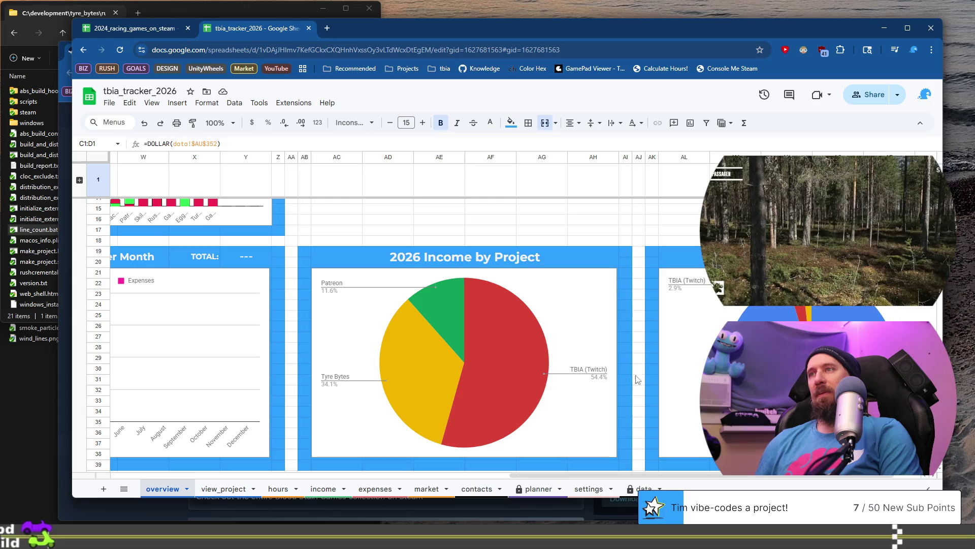
pyautogui.click(437, 376)
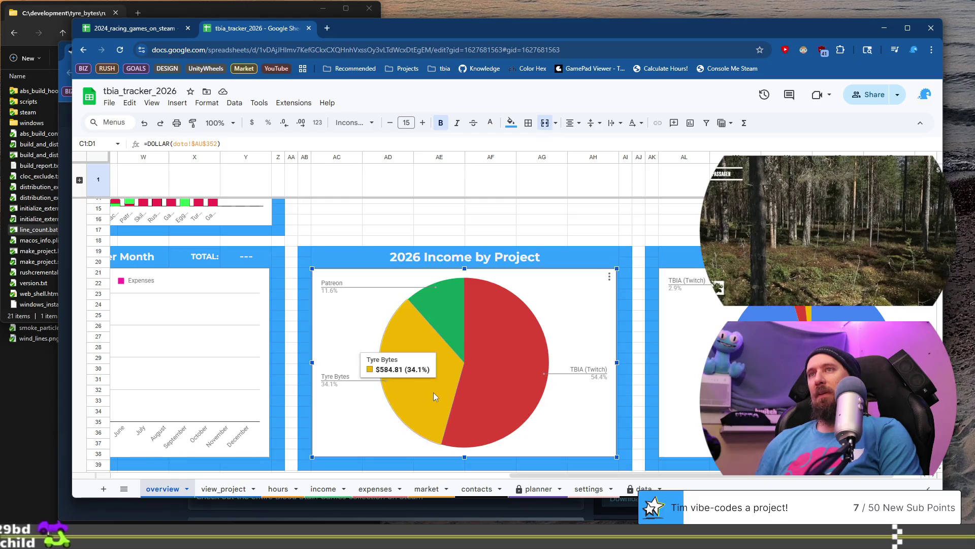
pyautogui.moveTo(438, 304)
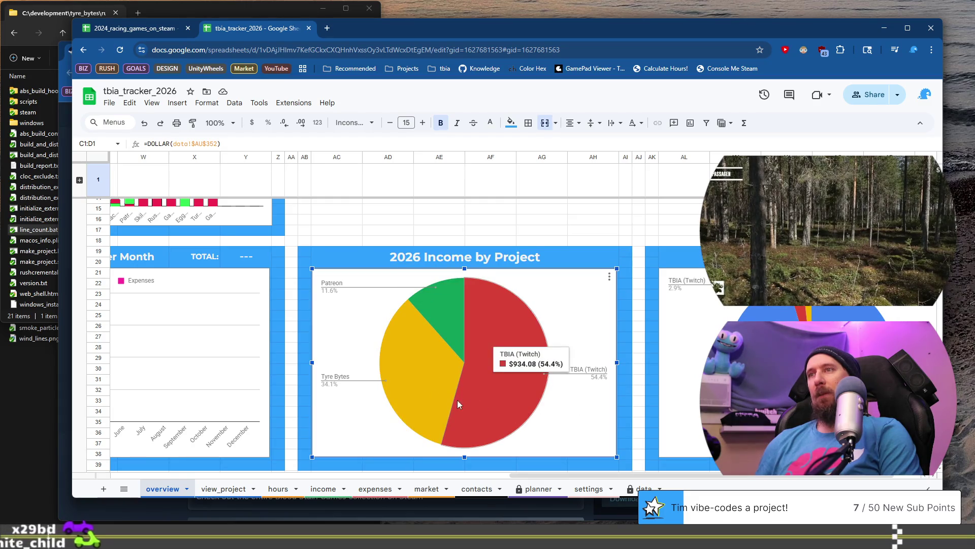
pyautogui.moveTo(524, 373)
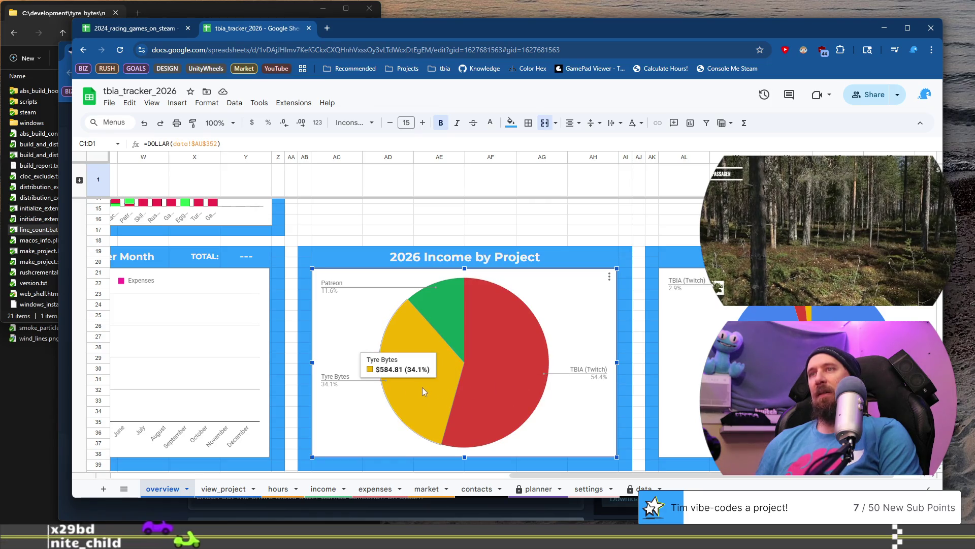
pyautogui.moveTo(423, 390)
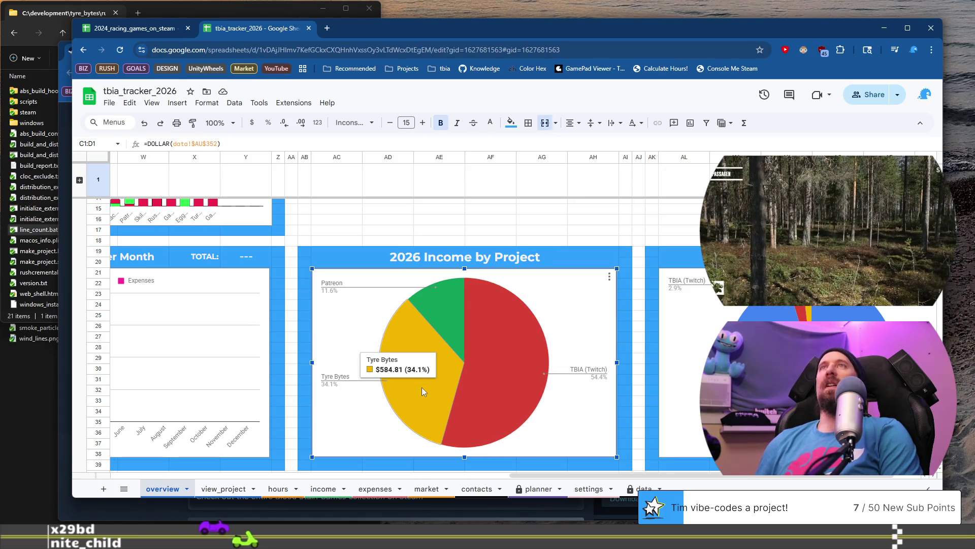
pyautogui.moveTo(511, 399)
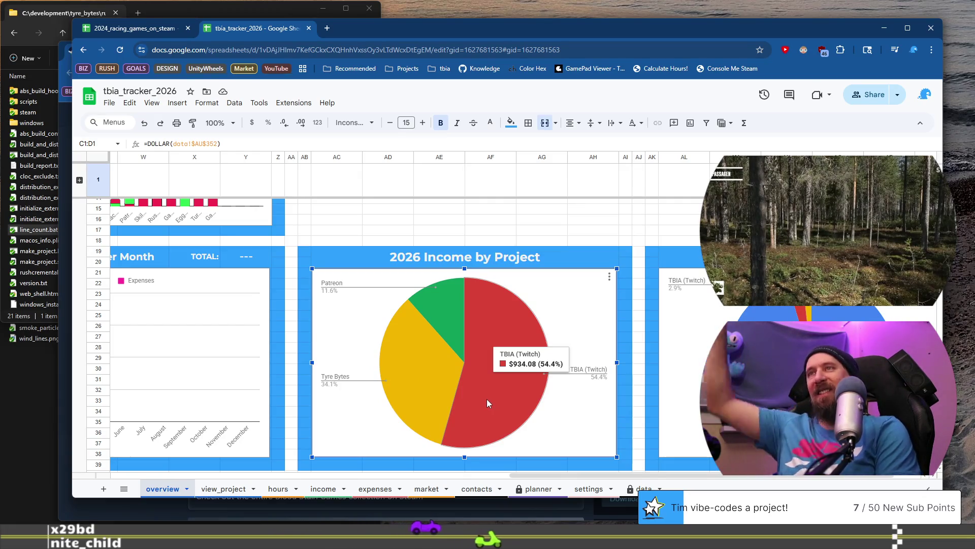
pyautogui.moveTo(586, 479); pyautogui.dragTo(136, 489)
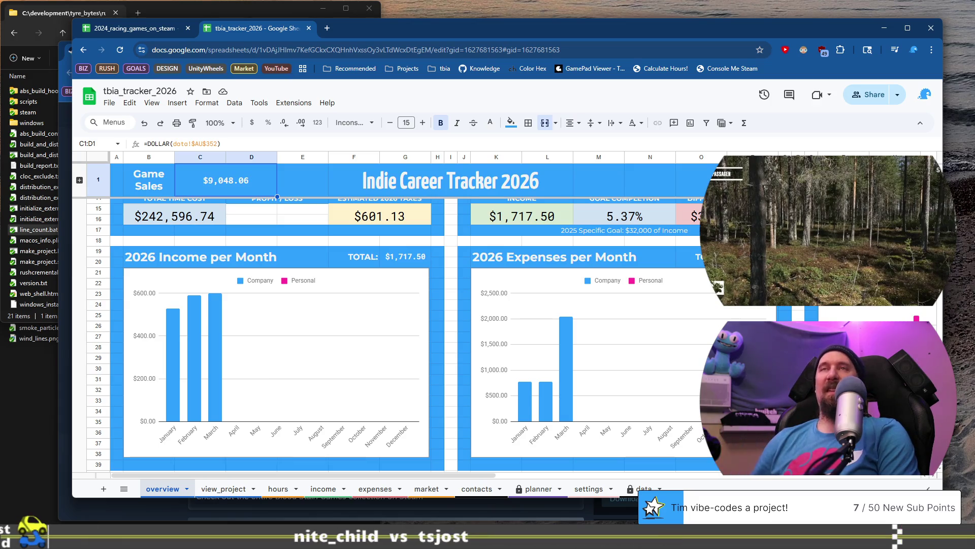
pyautogui.click(308, 29)
# Rearrange the Chrome windows and bring the 2024_racing_games_on_steam spreadsheet to the front
pyautogui.moveTo(318, 29)
pyautogui.mouseDown()
pyautogui.moveTo(338, 137)
pyautogui.moveTo(278, 66)
pyautogui.moveTo(327, 46)
pyautogui.moveTo(319, 32)
pyautogui.moveTo(307, 33)
pyautogui.moveTo(306, 84)
pyautogui.mouseUp()
pyautogui.moveTo(866, 34); pyautogui.dragTo(889, 15)
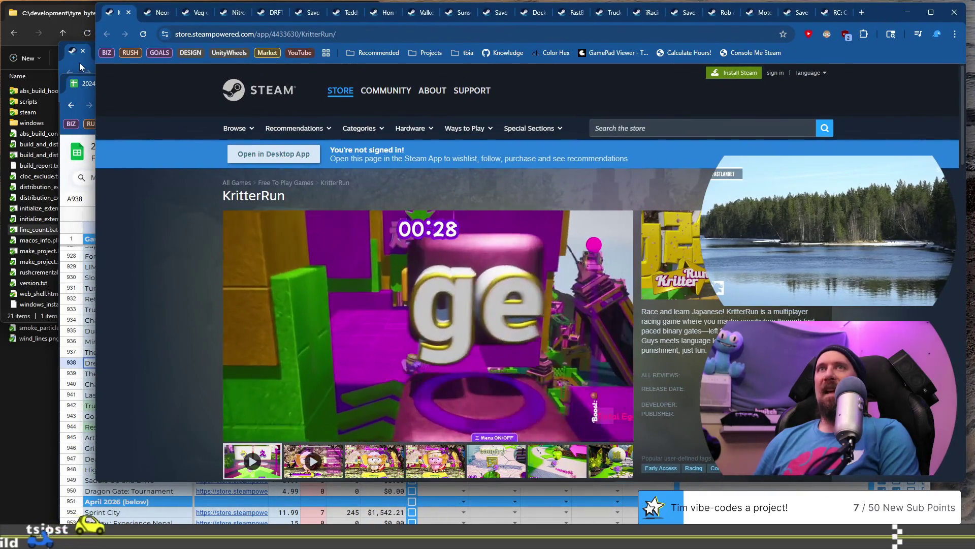
pyautogui.click(78, 62)
pyautogui.moveTo(847, 50); pyautogui.dragTo(819, 26)
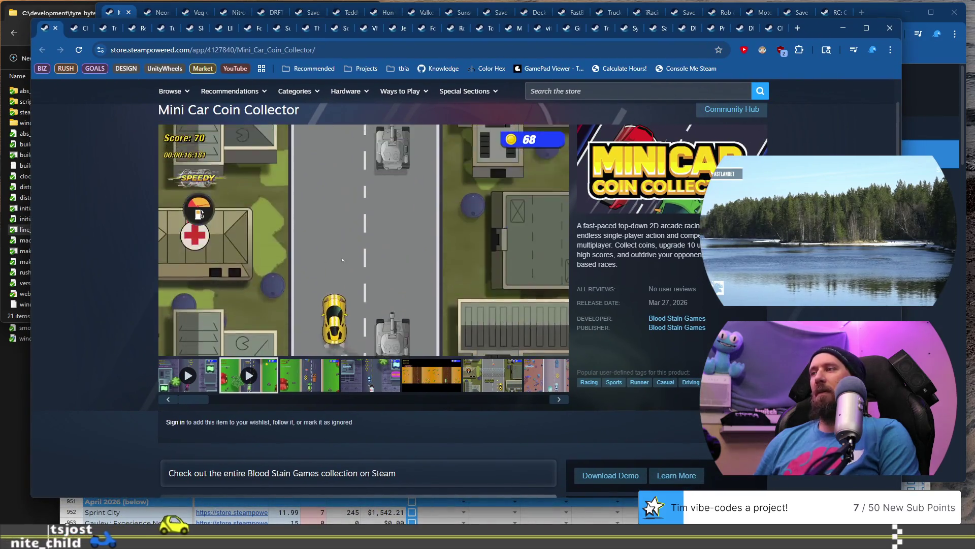
pyautogui.hotkey('alt', 'Tab')
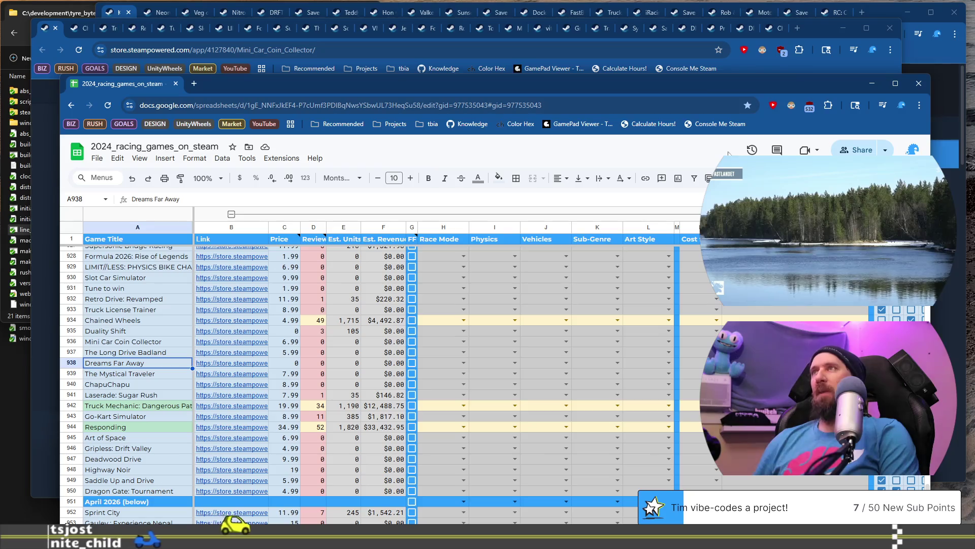
pyautogui.moveTo(690, 87); pyautogui.dragTo(689, 69)
pyautogui.moveTo(688, 54); pyautogui.dragTo(696, 50)
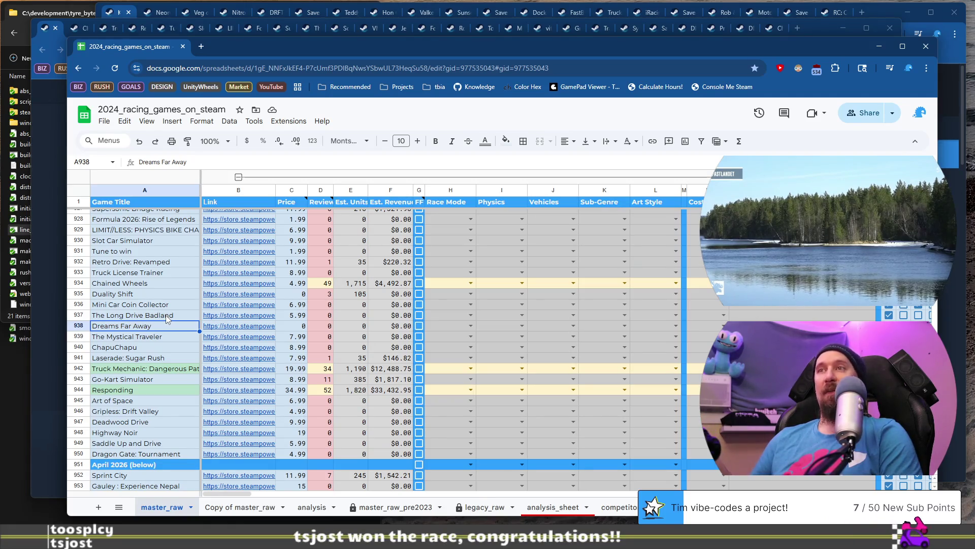
# Open the Dreams Far Away Steam page from B938 and browse its screenshots
pyautogui.click(161, 318)
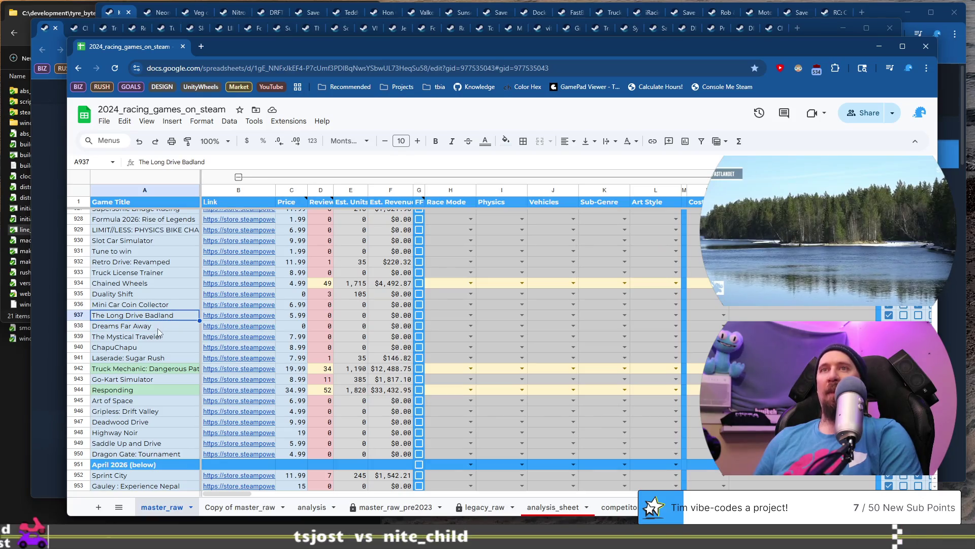
pyautogui.click(158, 329)
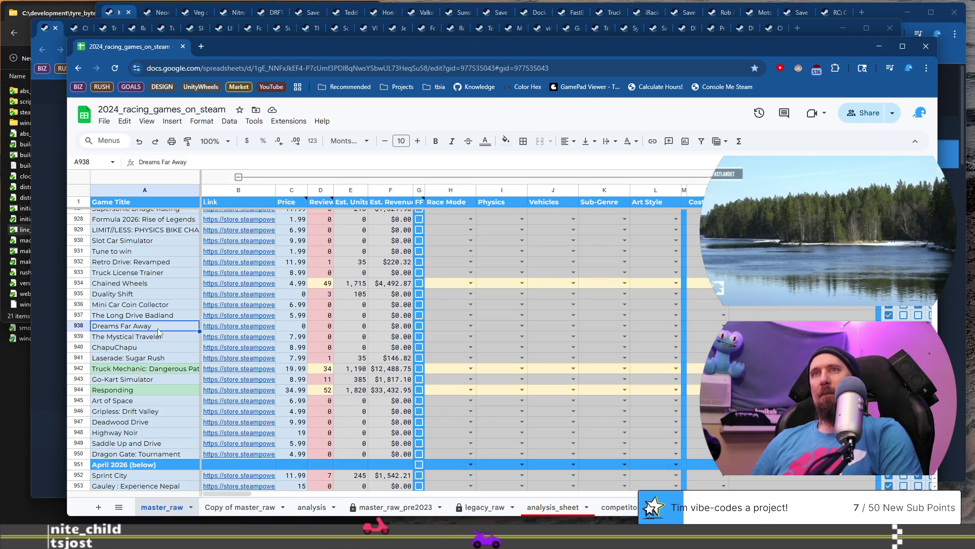
pyautogui.click(262, 326)
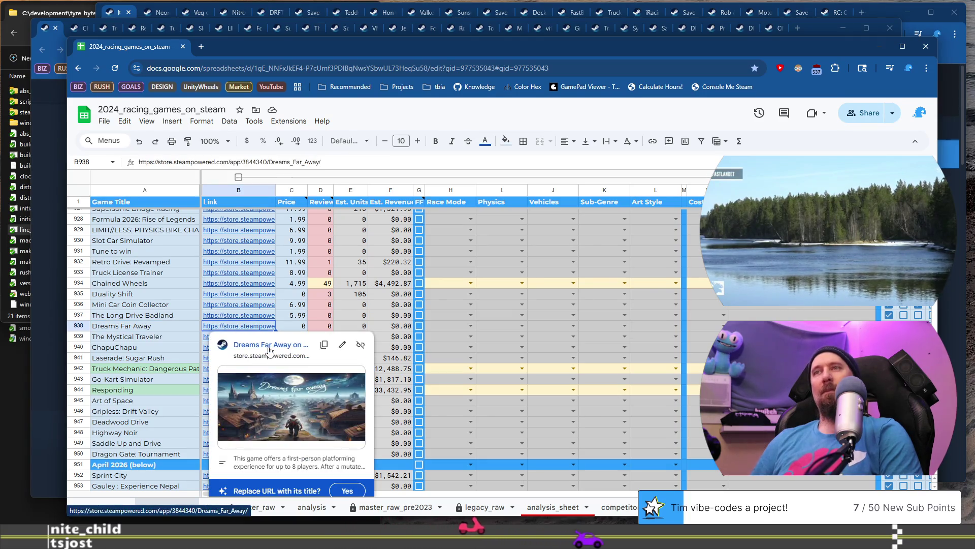
pyautogui.click(269, 349)
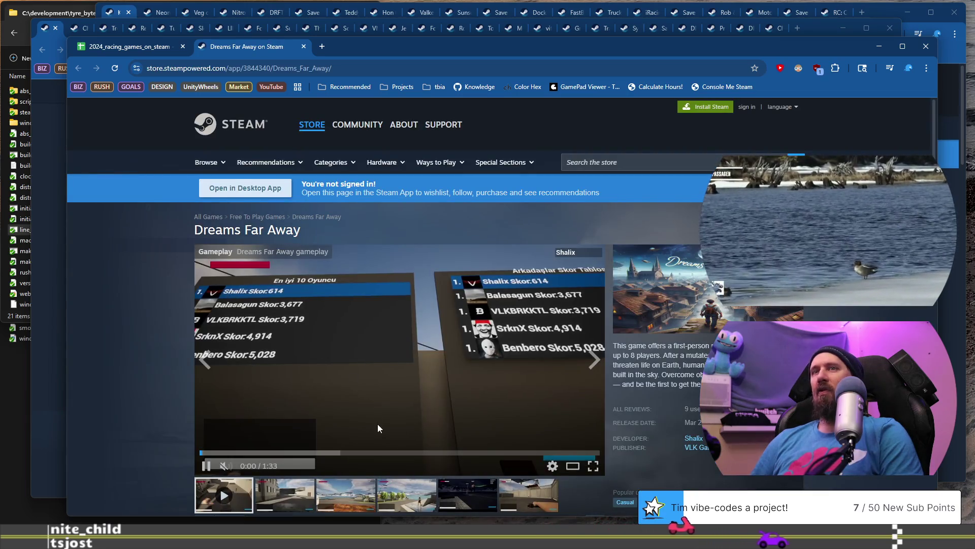
pyautogui.click(350, 494)
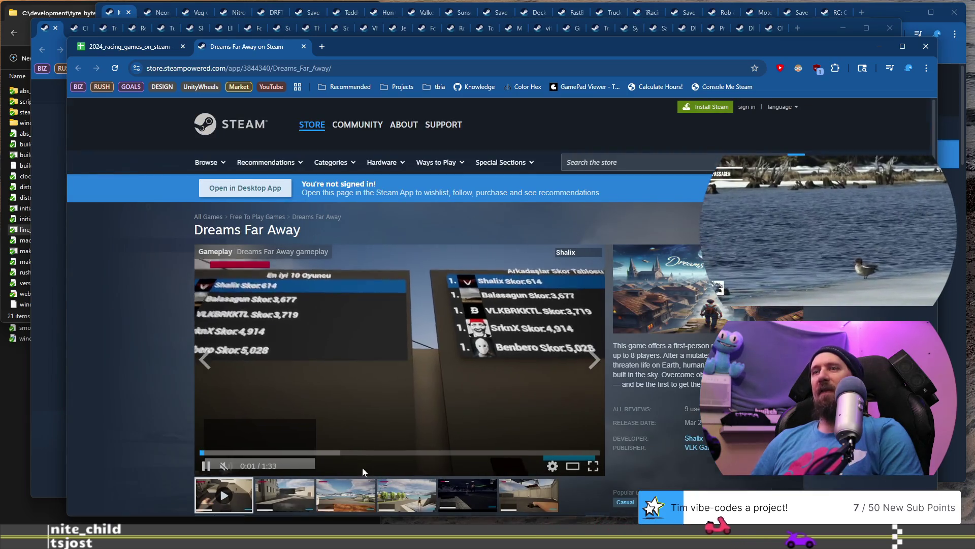
pyautogui.scroll(-2, 376, 488)
pyautogui.click(389, 396)
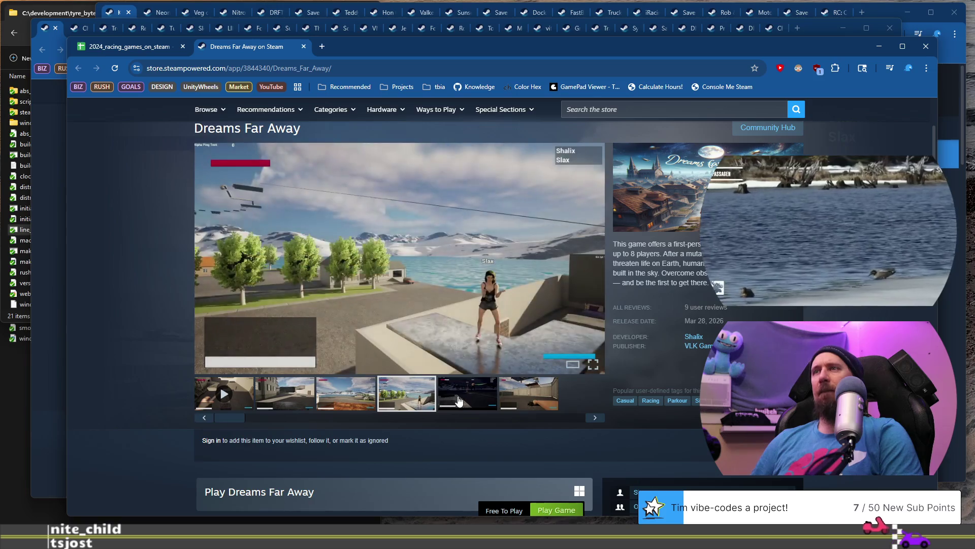
pyautogui.click(470, 399)
pyautogui.click(350, 393)
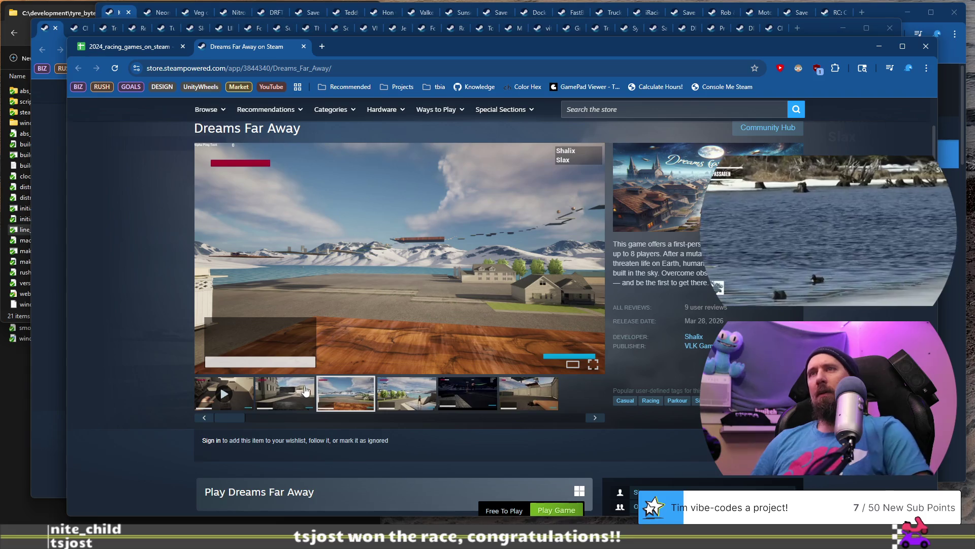
# Copy the Dreams Far Away URL, close the page, and rerun ./collector with it in VS Code
pyautogui.click(377, 73)
pyautogui.press('BackSpace')
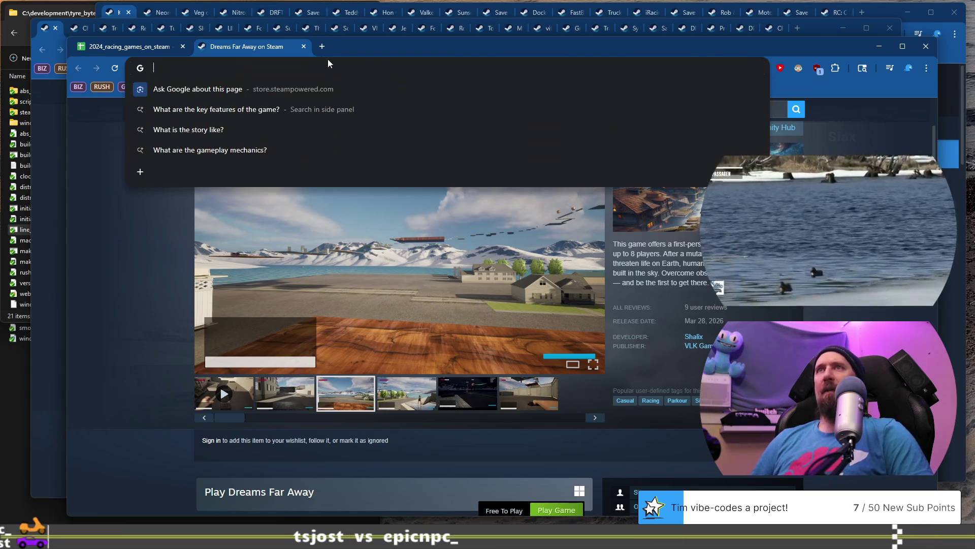
pyautogui.click(303, 46)
pyautogui.click(605, 489)
pyautogui.press('Up')
pyautogui.hotkey('ctrl', 'w')
pyautogui.write('https://store.steampowered.com/app/3844340/Dreams_Far_Away/')
pyautogui.press('Return')
pyautogui.hotkey('alt', 'Tab')
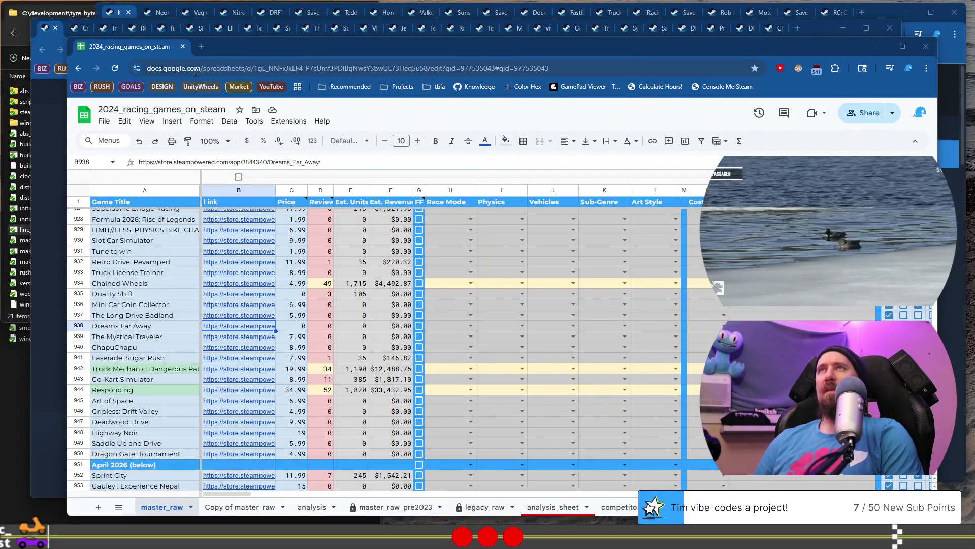
pyautogui.click(154, 338)
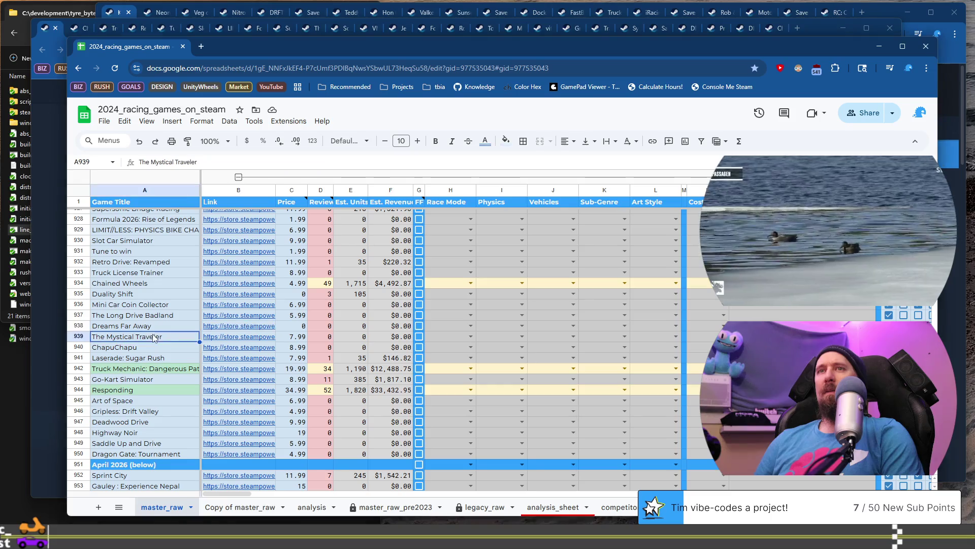
# Open The Mystical Traveler's Steam page from B939, copy its URL and close it
pyautogui.click(231, 340)
pyautogui.click(257, 357)
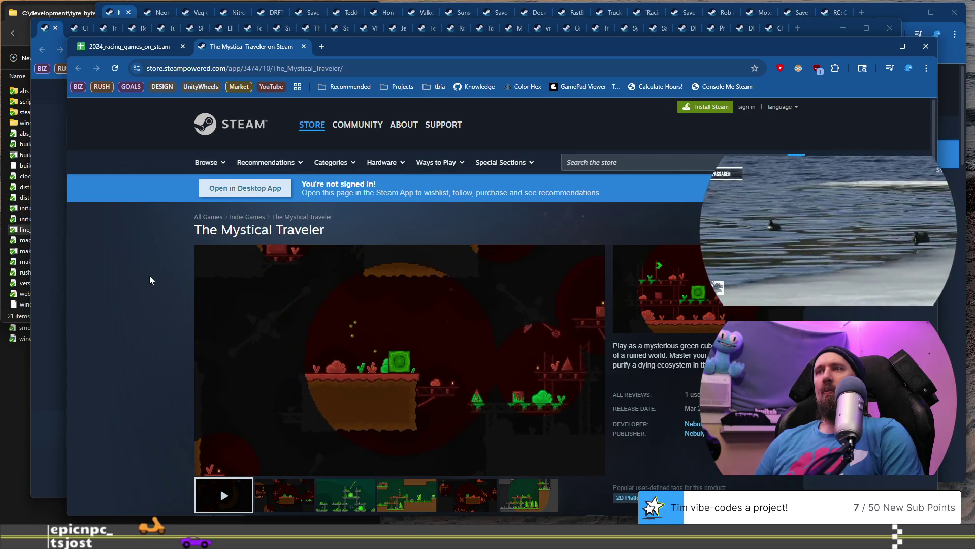
pyautogui.click(310, 72)
pyautogui.press('BackSpace')
pyautogui.click(304, 46)
# Run ./collector --ignore on The Mystical Traveler's store URL in the VS Code terminal
pyautogui.hotkey('alt', 'Tab')
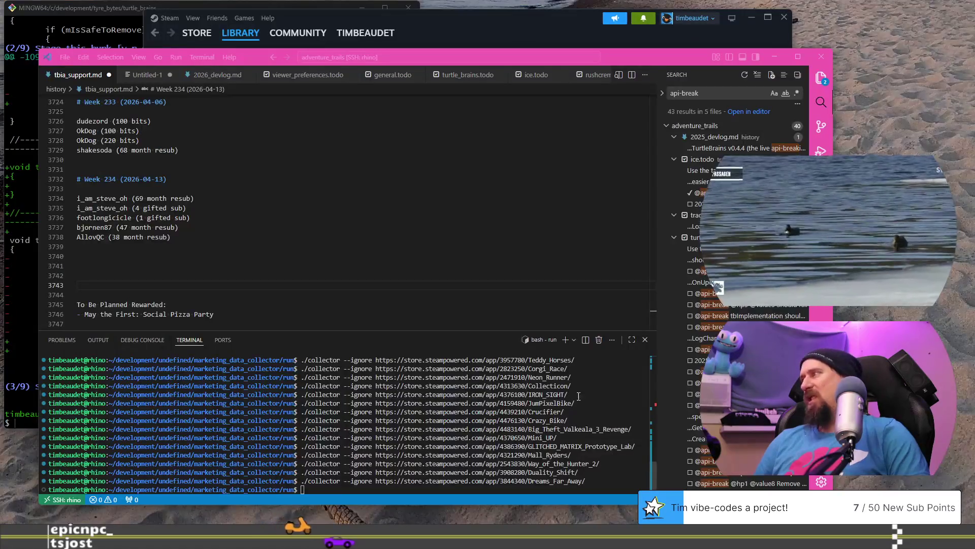
pyautogui.write('./collector --ignore https://store.steampowered.com/app/3474710/The_Mystical_Traveler/')
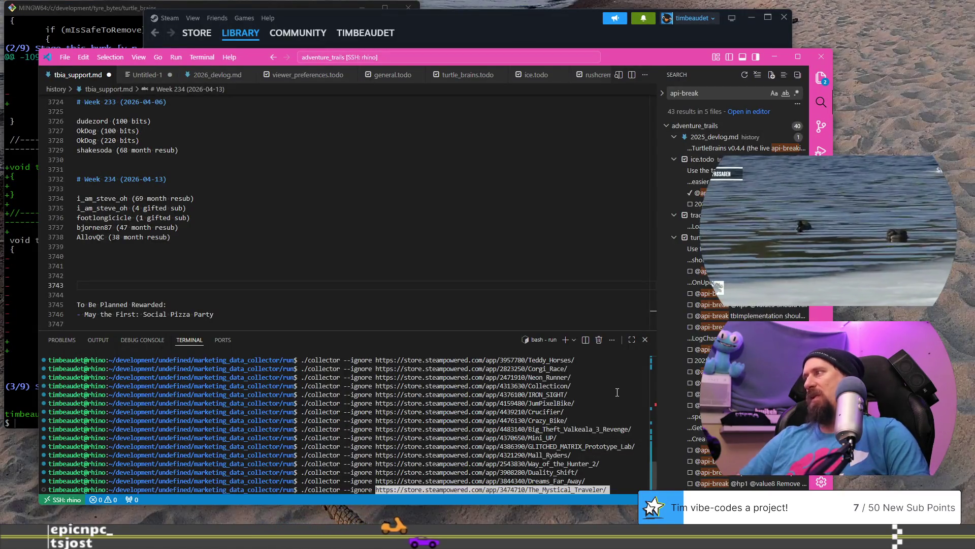
pyautogui.press('Return')
pyautogui.hotkey('alt', 'Tab')
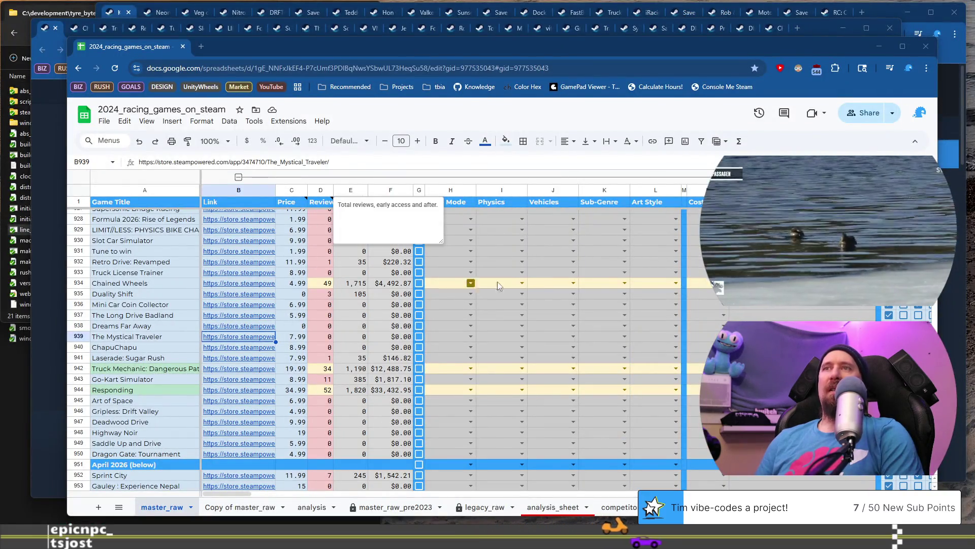
# Open ChapuChapu's Steam page and view its third through sixth screenshots
pyautogui.click(157, 342)
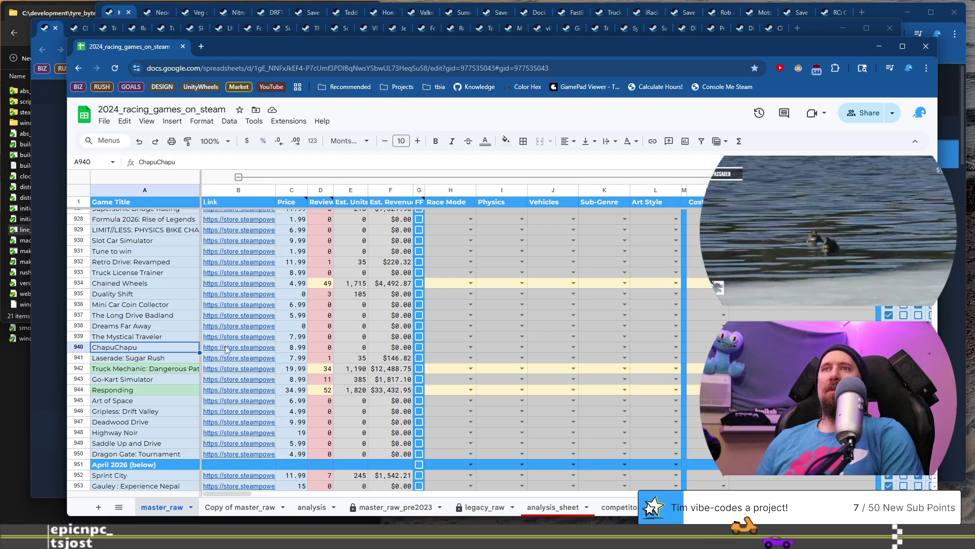
pyautogui.click(242, 347)
pyautogui.click(270, 367)
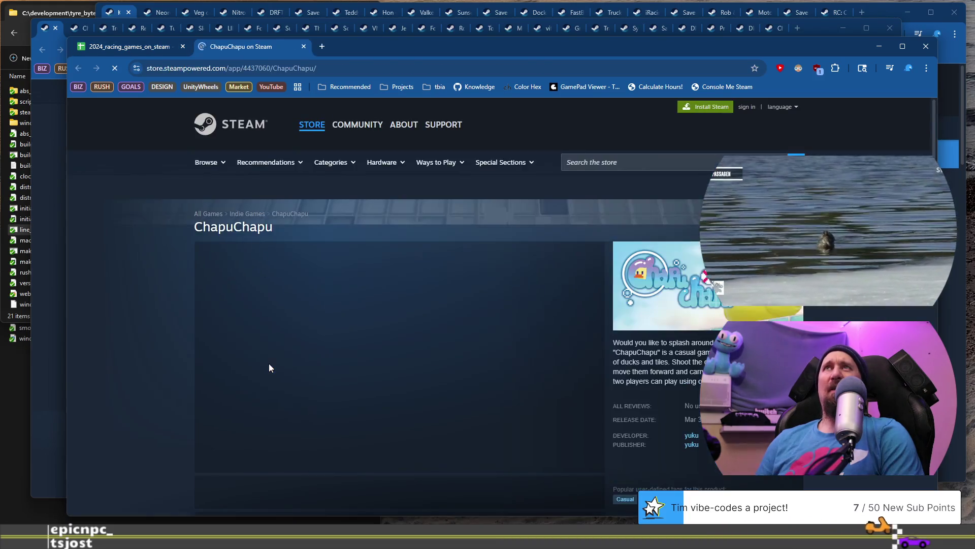
pyautogui.scroll(-3, 157, 243)
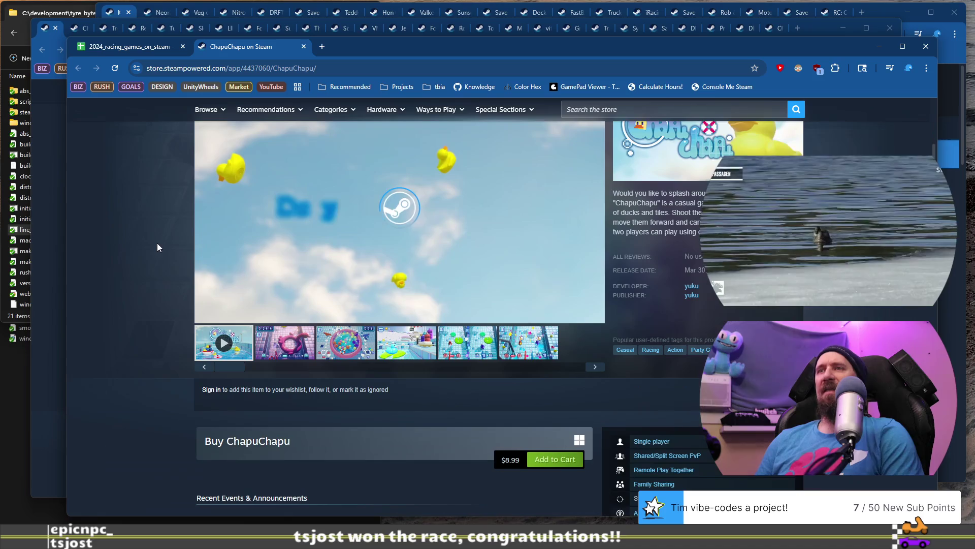
pyautogui.click(349, 347)
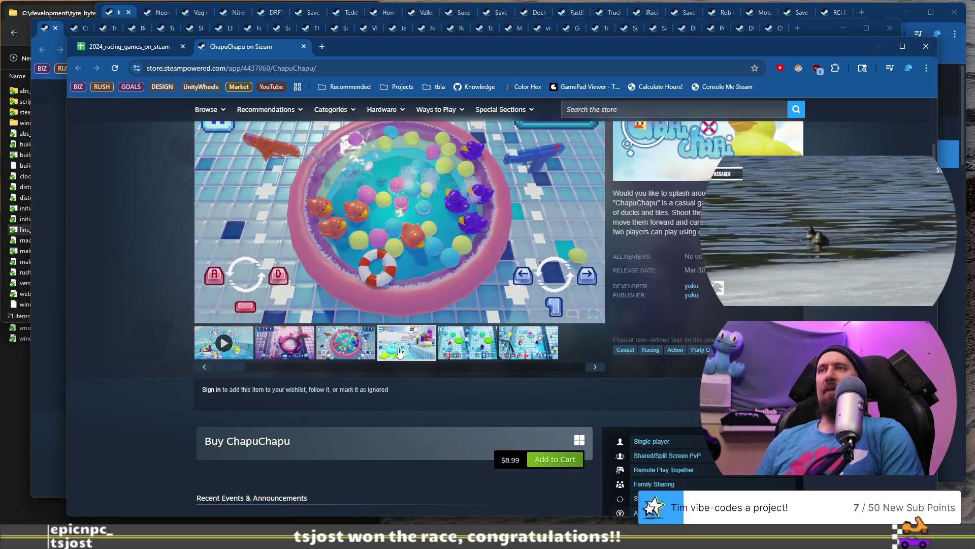
pyautogui.click(400, 352)
pyautogui.click(462, 355)
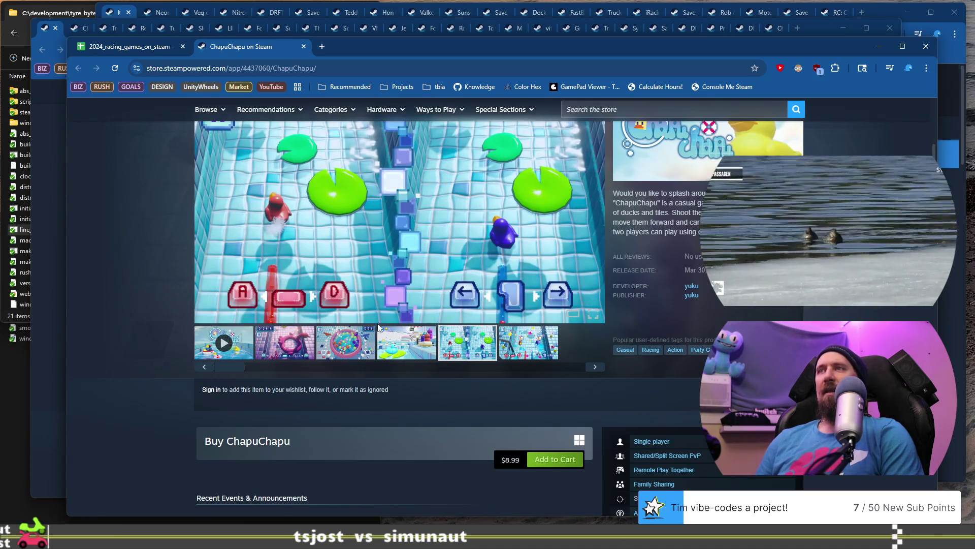
pyautogui.scroll(2, 354, 318)
pyautogui.scroll(-2, 355, 317)
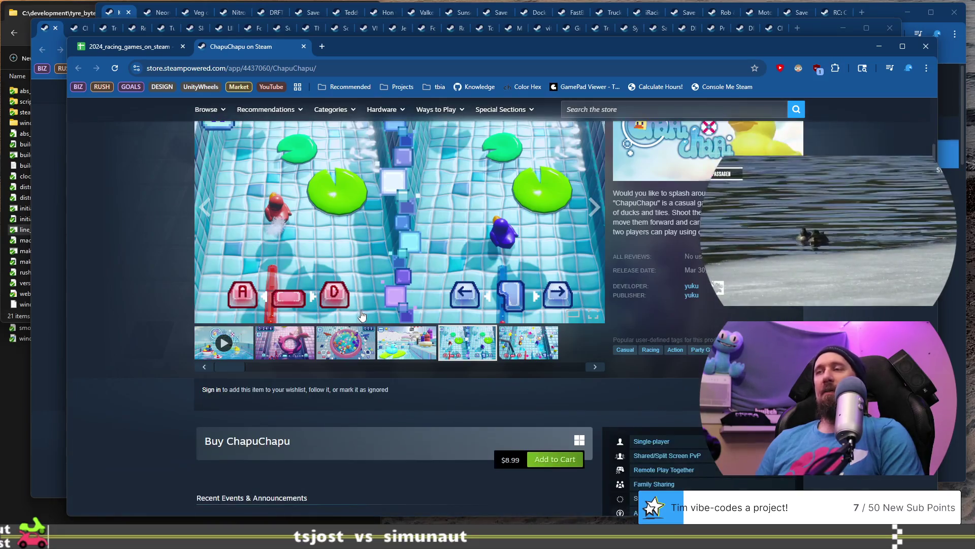
pyautogui.click(525, 351)
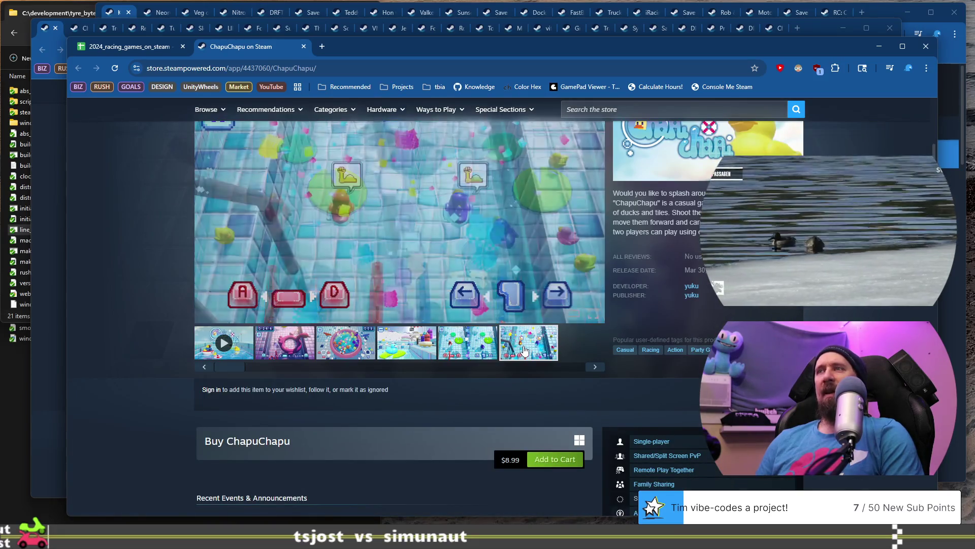
pyautogui.scroll(3, 397, 204)
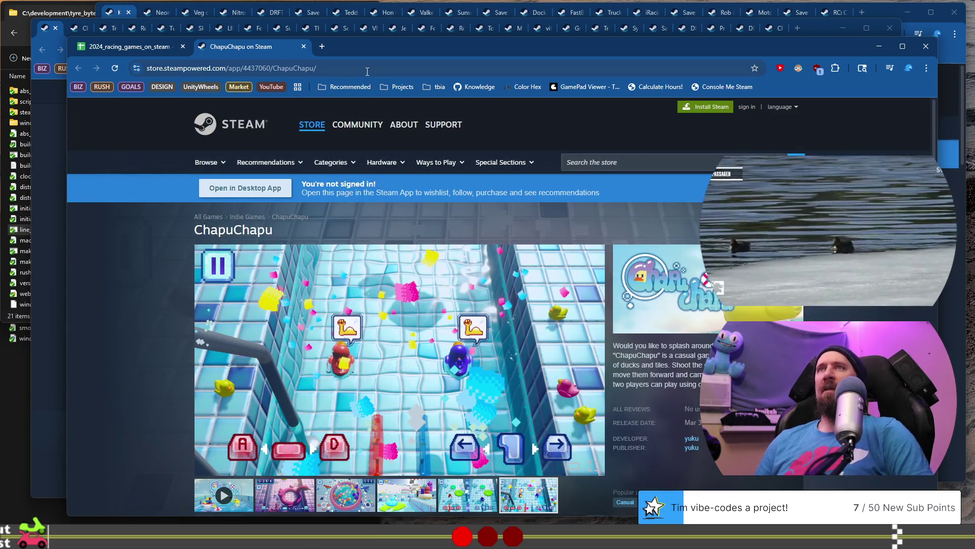
# Copy the ChapuChapu URL, close the page, and run ./collector --ignore on it
pyautogui.click(367, 71)
pyautogui.click(305, 45)
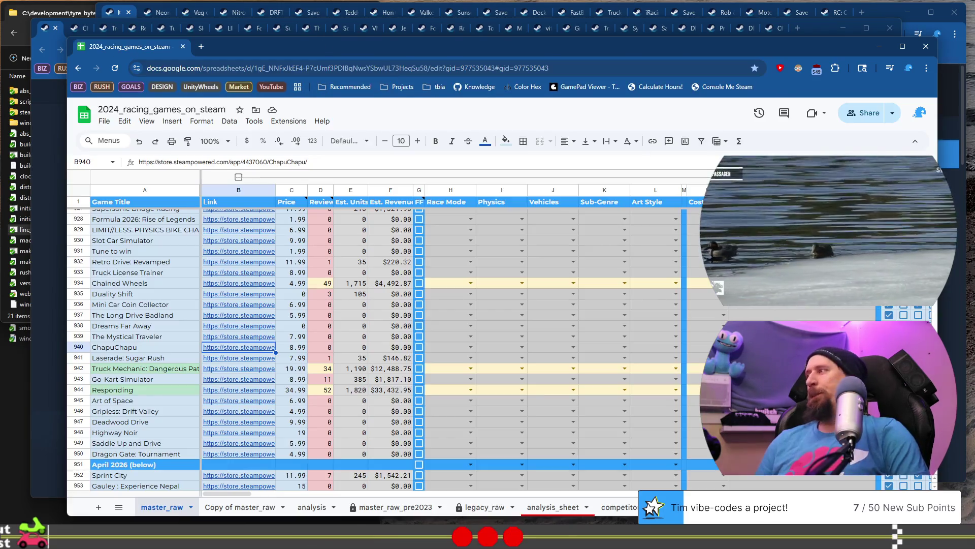
pyautogui.hotkey('alt', 'Tab')
pyautogui.press('Up')
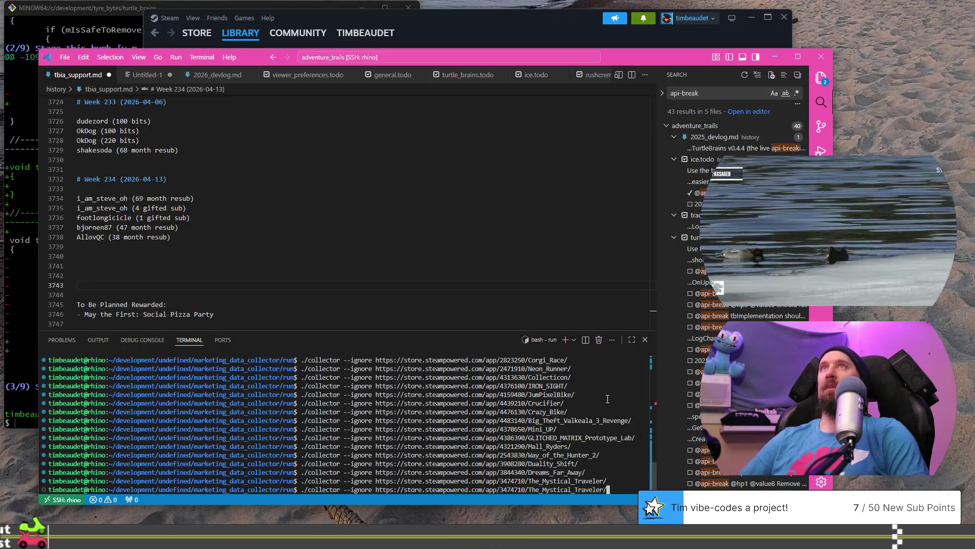
pyautogui.hotkey('ctrl', 'w')
pyautogui.write('https://store.steampowered.com/app/4437060/ChapuChapu/')
pyautogui.press('Return')
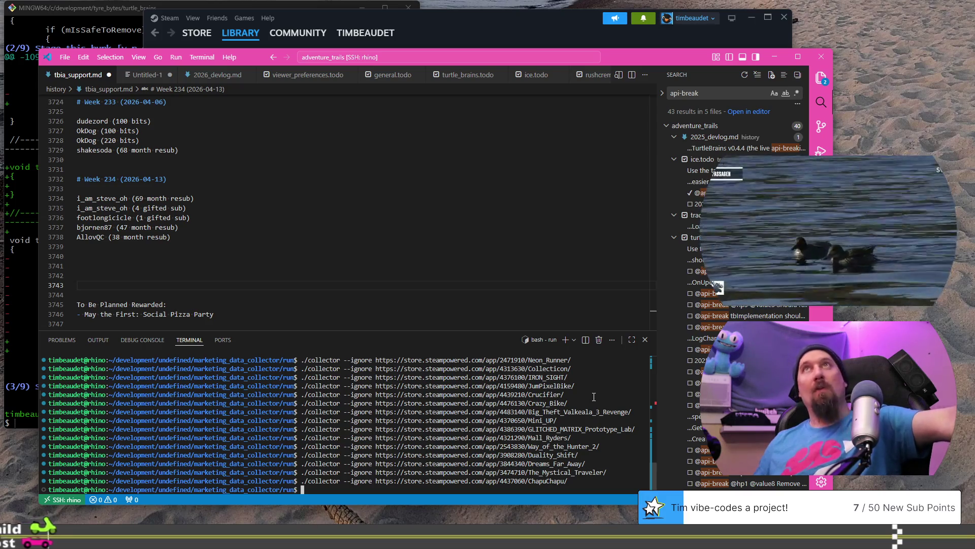
pyautogui.hotkey('alt', 'Tab')
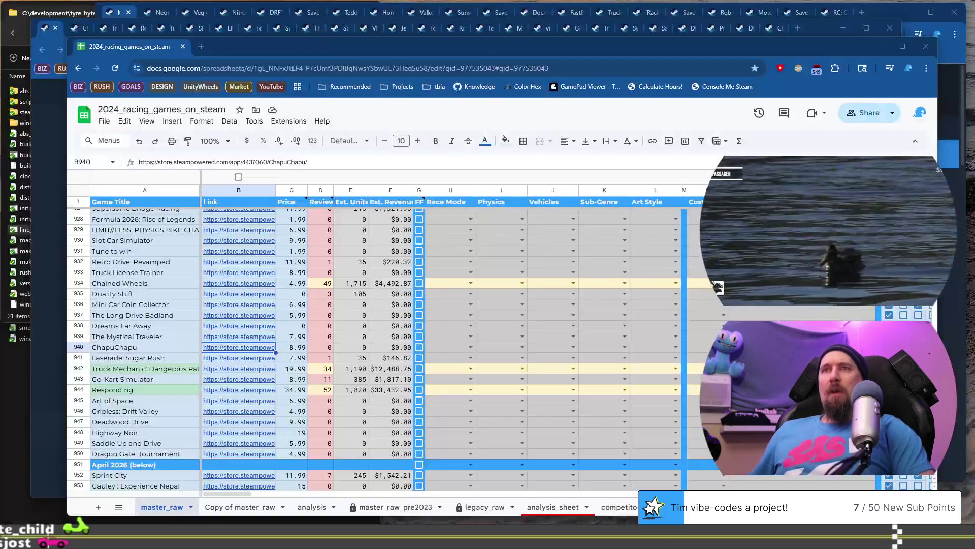
# Open the Laserade: Sugar Rush Steam page from B941 and view its red, sixth and yellow-room screenshots
pyautogui.click(170, 359)
pyautogui.click(240, 359)
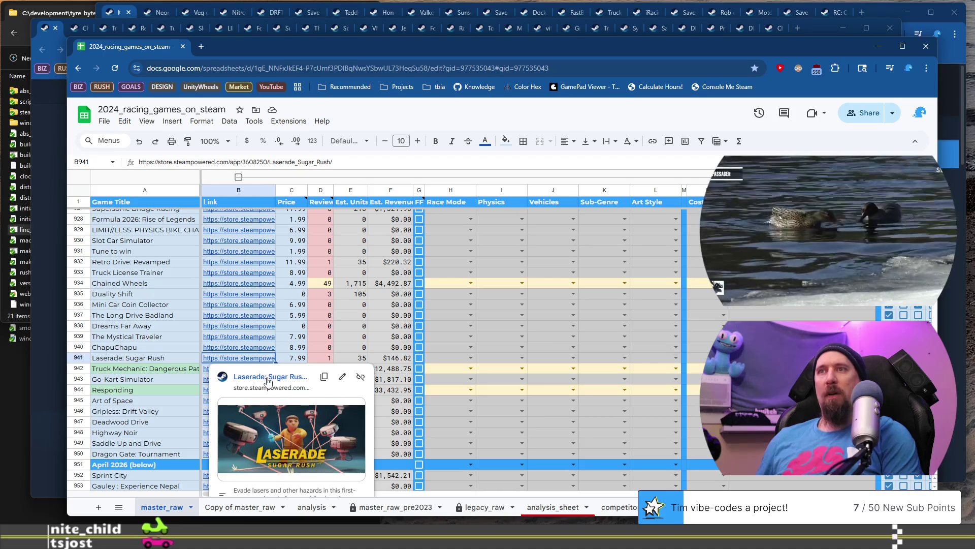
pyautogui.click(268, 378)
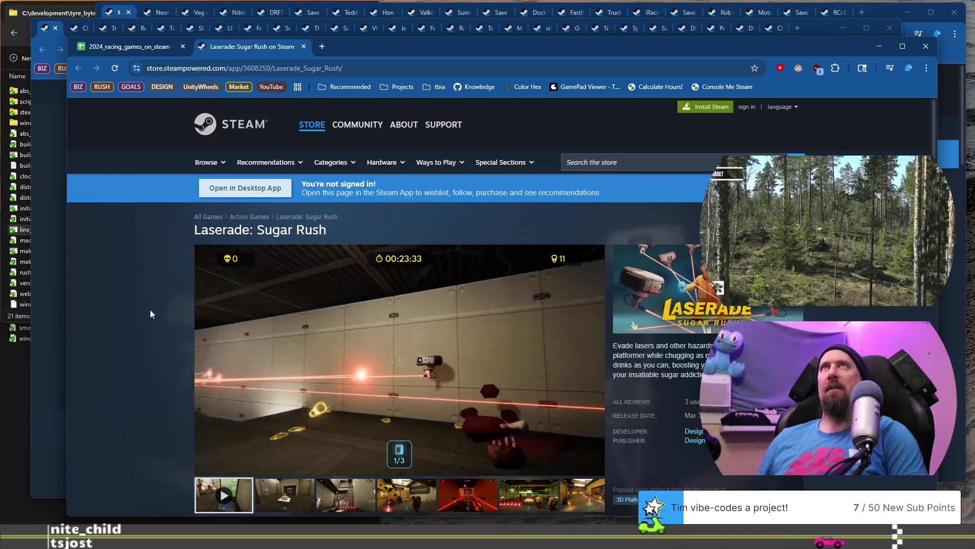
pyautogui.scroll(-1, 150, 309)
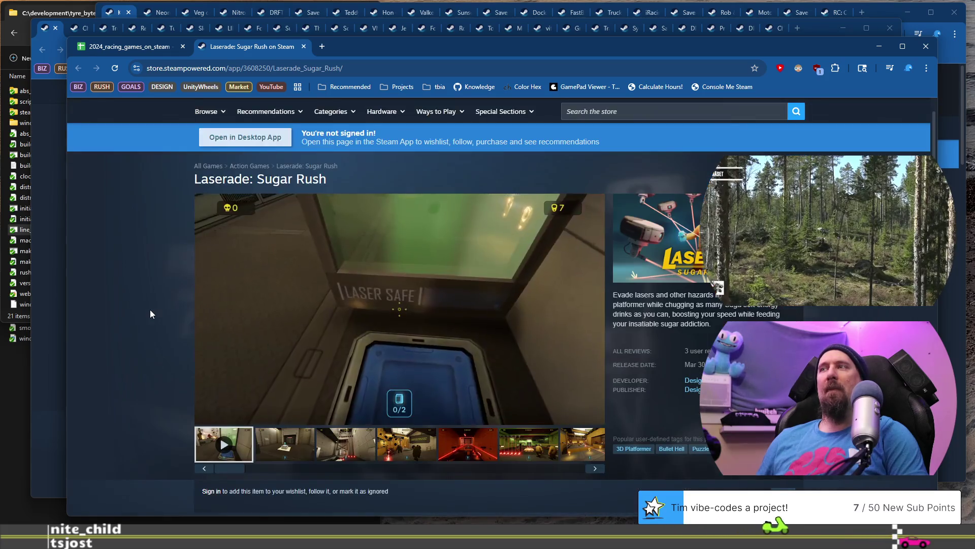
pyautogui.click(466, 443)
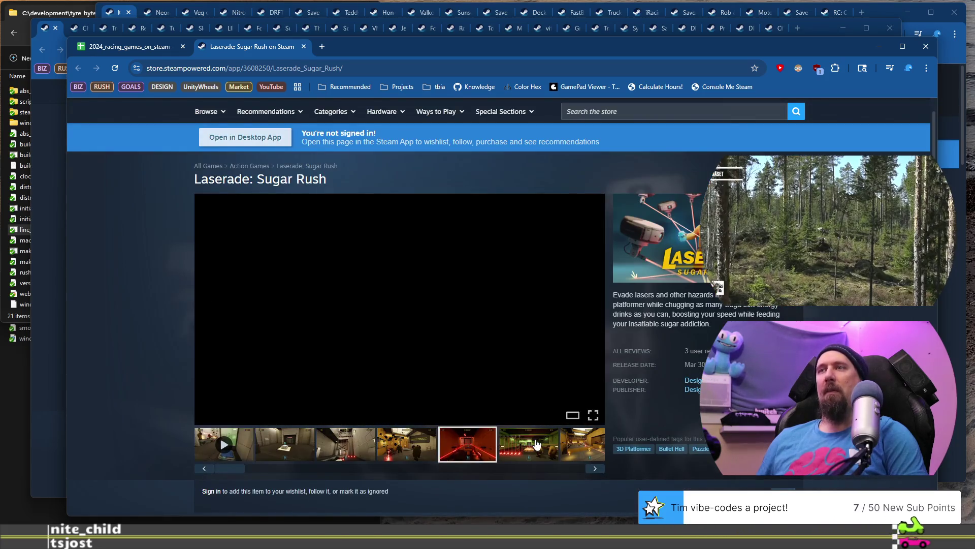
pyautogui.click(509, 432)
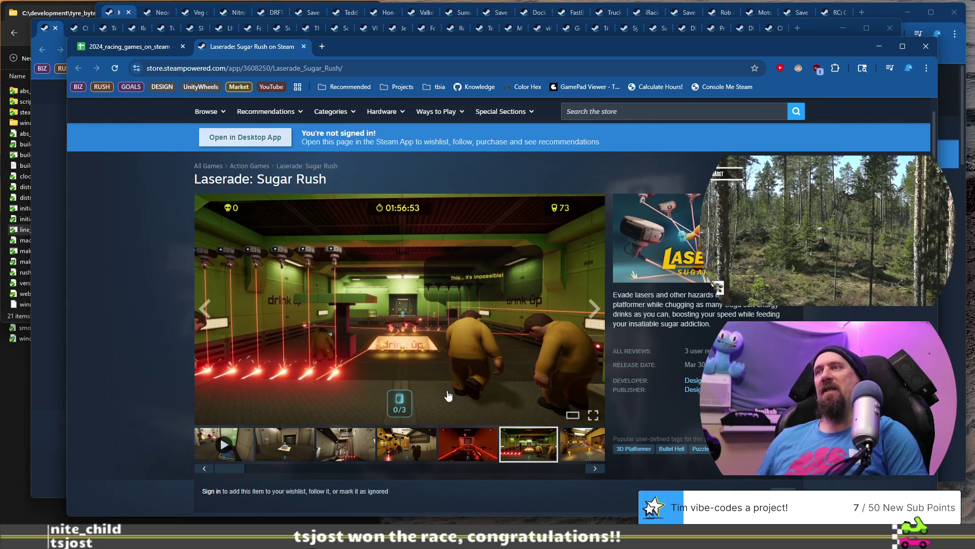
pyautogui.click(573, 444)
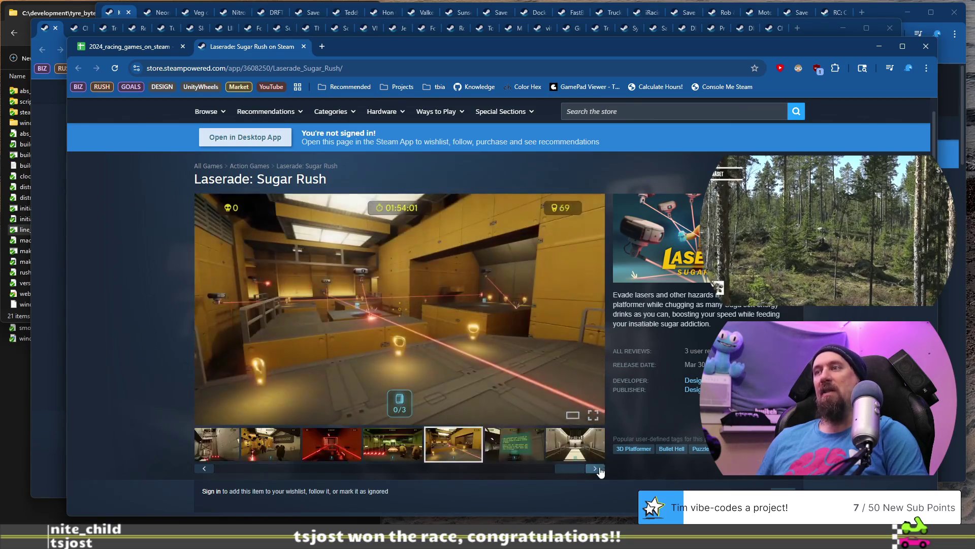
# Copy the Laserade URL, close the page, and run ./collector --ignore on it
pyautogui.click(319, 68)
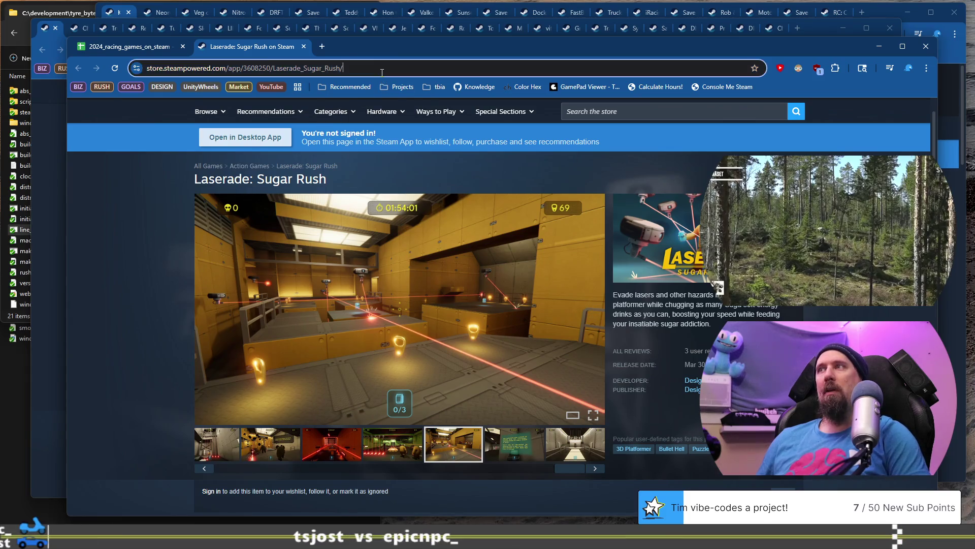
pyautogui.press('BackSpace')
pyautogui.click(304, 47)
pyautogui.hotkey('alt', 'Tab')
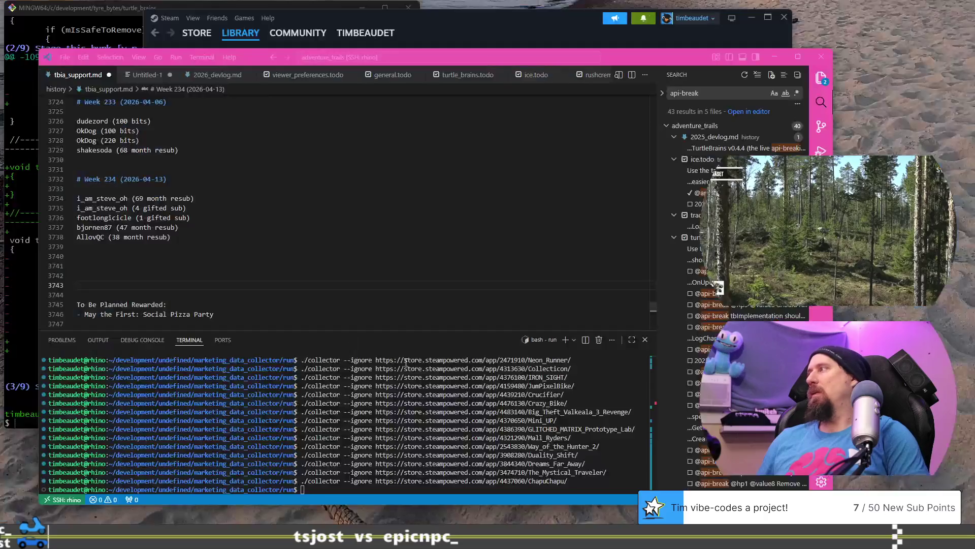
pyautogui.press('Up')
pyautogui.hotkey('ctrl', 'w')
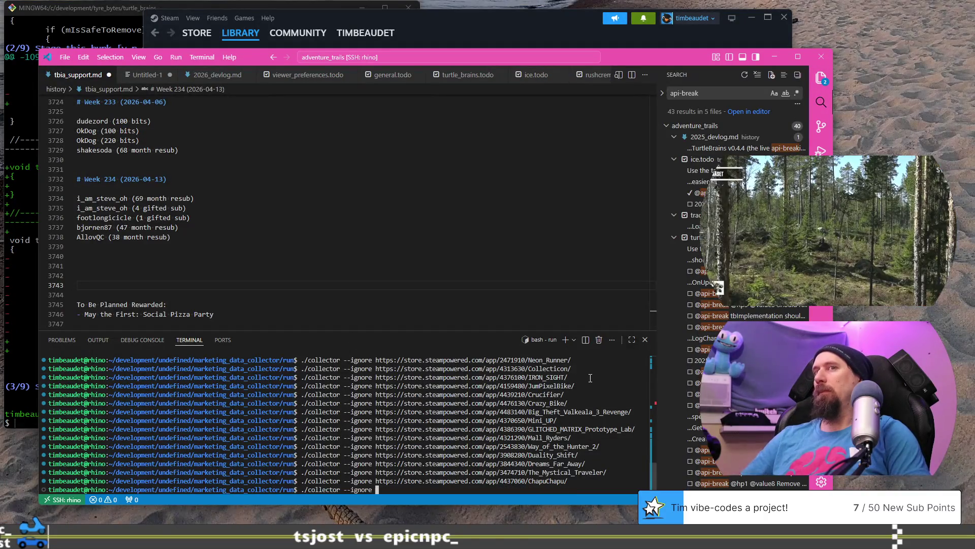
pyautogui.write('https://store.steampowered.com/app/3608250/Laserade_Sugar_Rush/')
pyautogui.press('Return')
pyautogui.hotkey('alt', 'Tab')
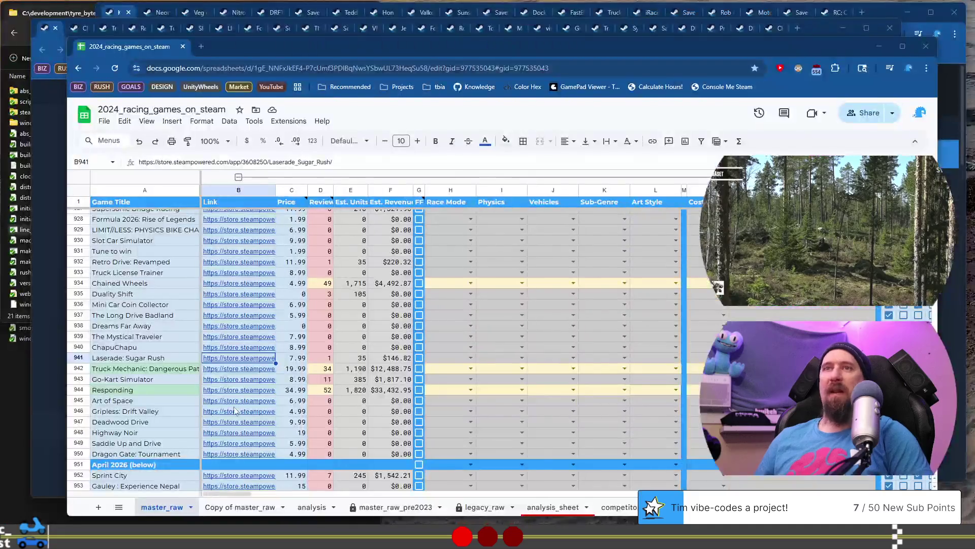
# Open the Truck Mechanic: Dangerous Paths Steam page and view the engine, fifth and sixth screenshots
pyautogui.click(152, 371)
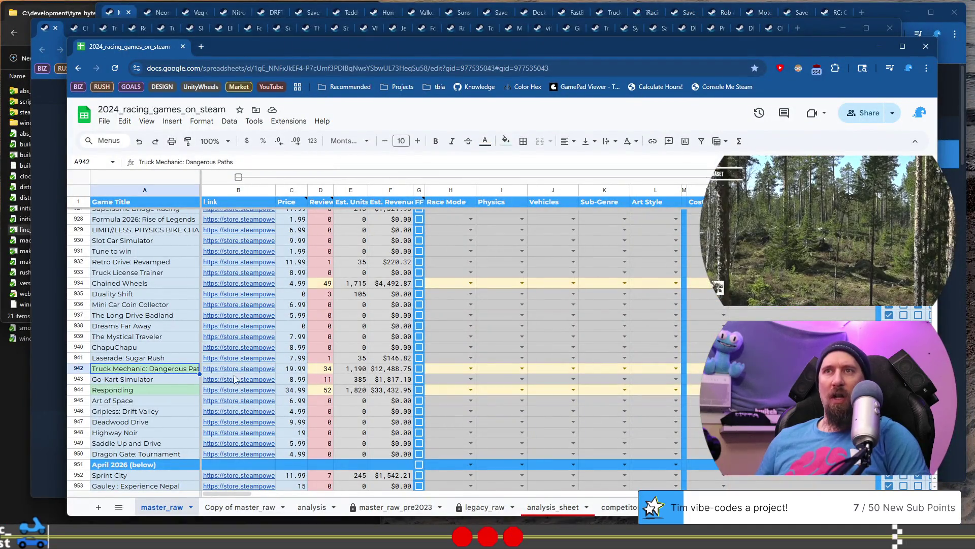
pyautogui.moveTo(246, 371)
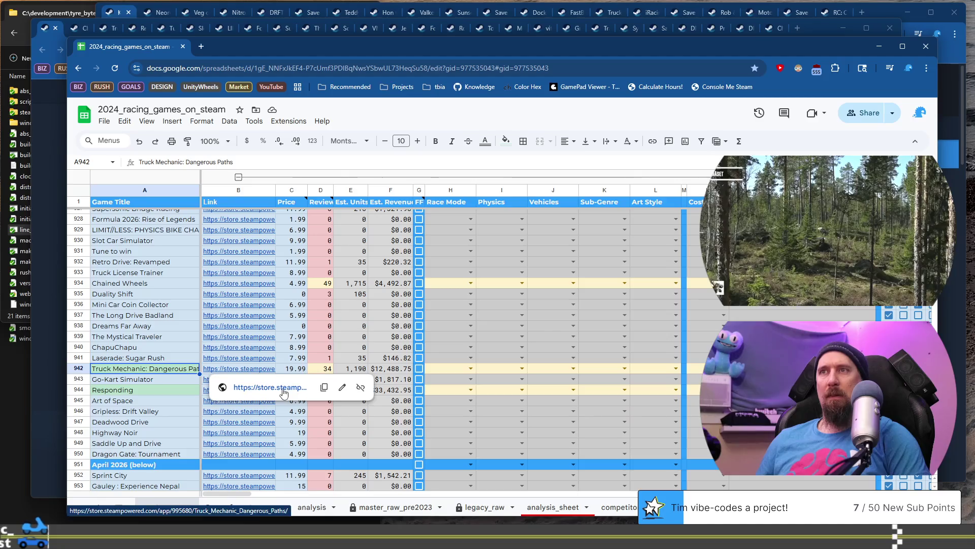
pyautogui.click(283, 388)
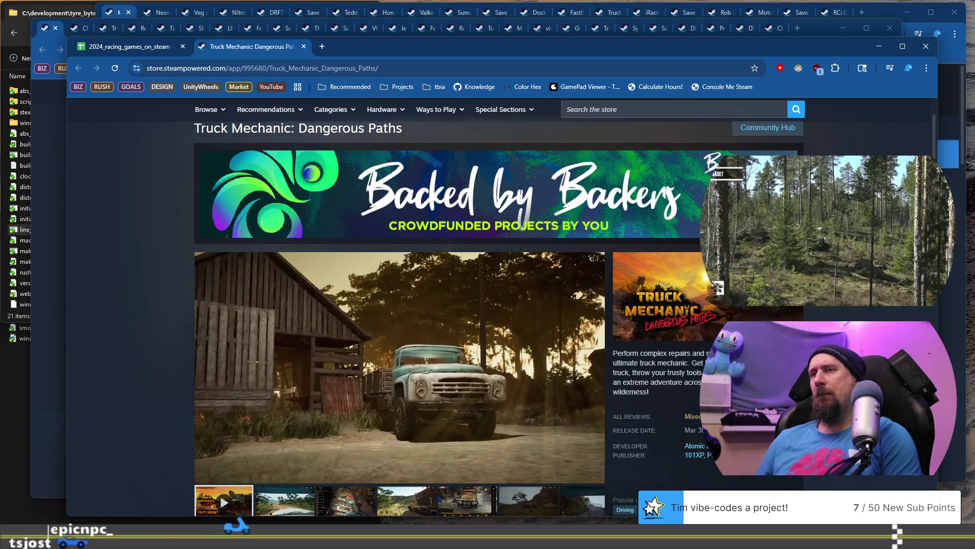
pyautogui.scroll(-1, 427, 460)
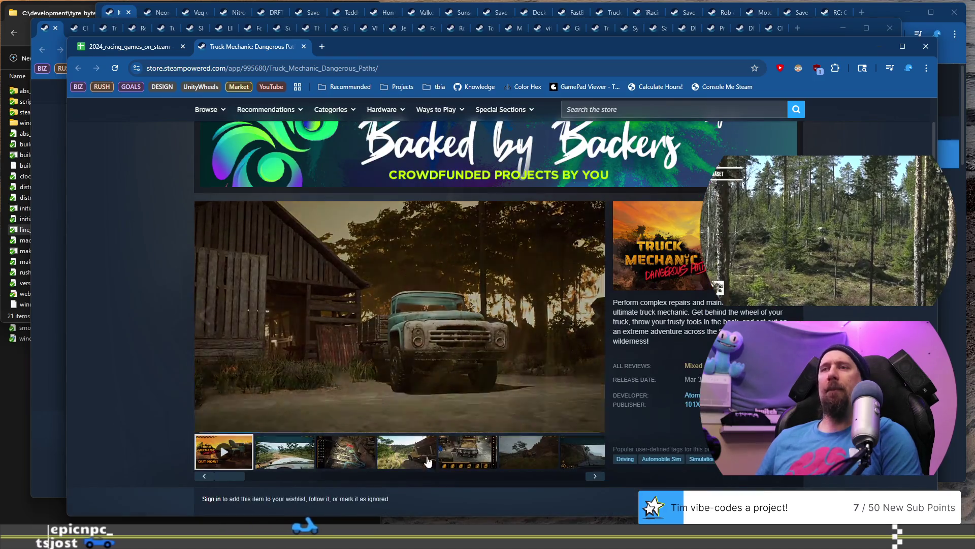
pyautogui.click(371, 455)
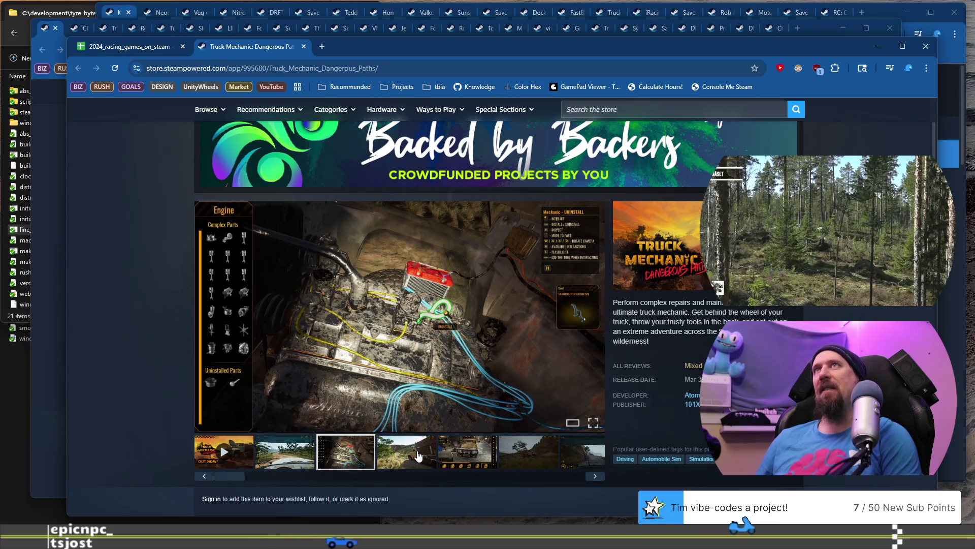
pyautogui.click(468, 451)
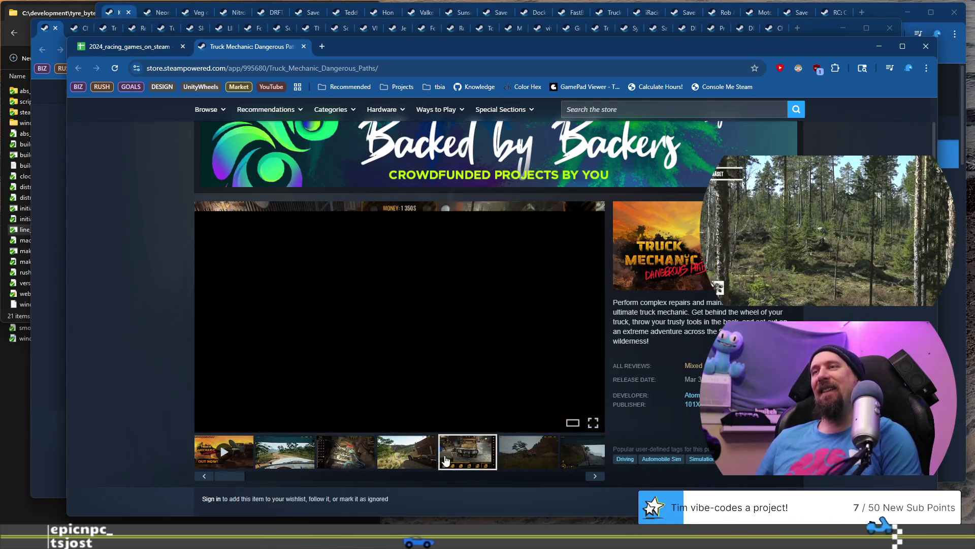
pyautogui.click(528, 452)
pyautogui.scroll(-1, 555, 457)
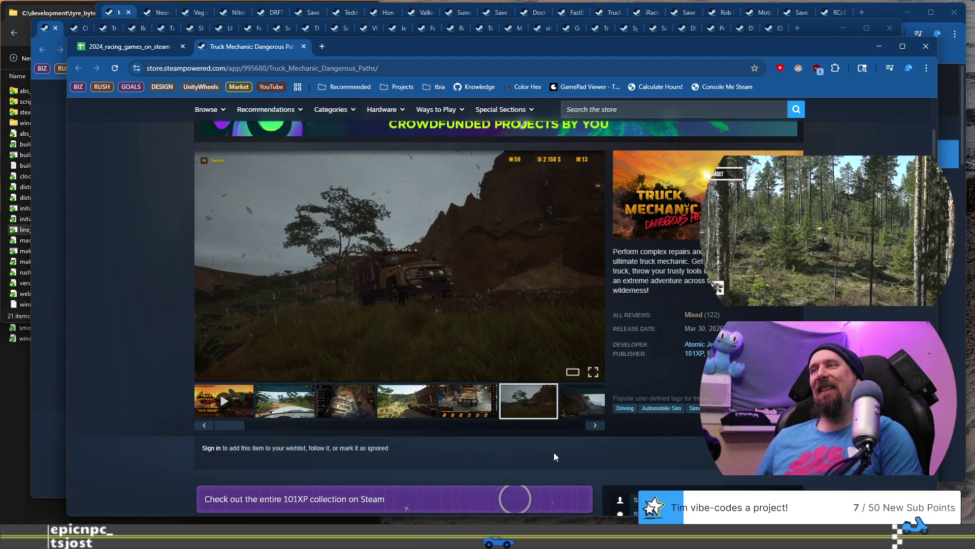
pyautogui.scroll(-3, 559, 432)
pyautogui.scroll(2, 574, 366)
# Step through the gallery past the yellow truck, steering wheel, blue truck and engine-parts screenshots
pyautogui.click(595, 374)
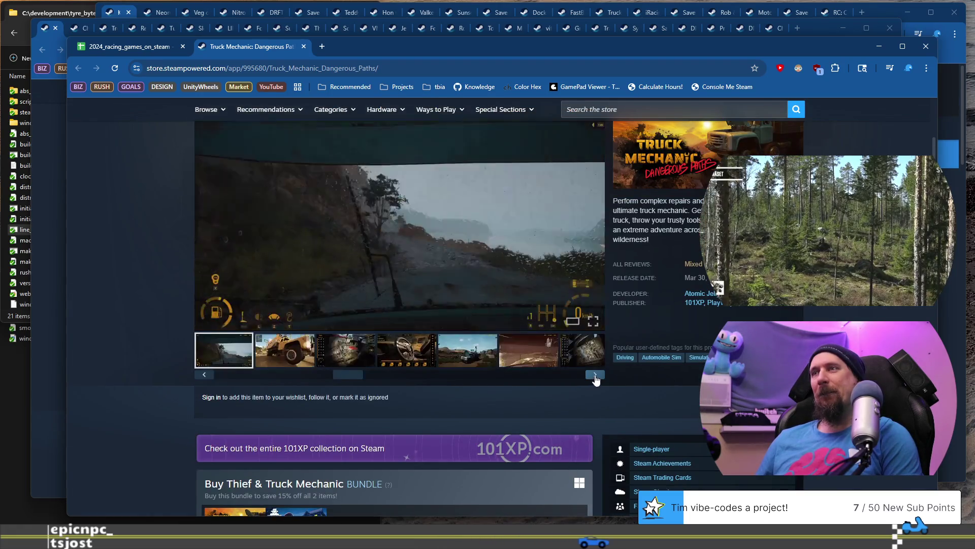
pyautogui.click(595, 375)
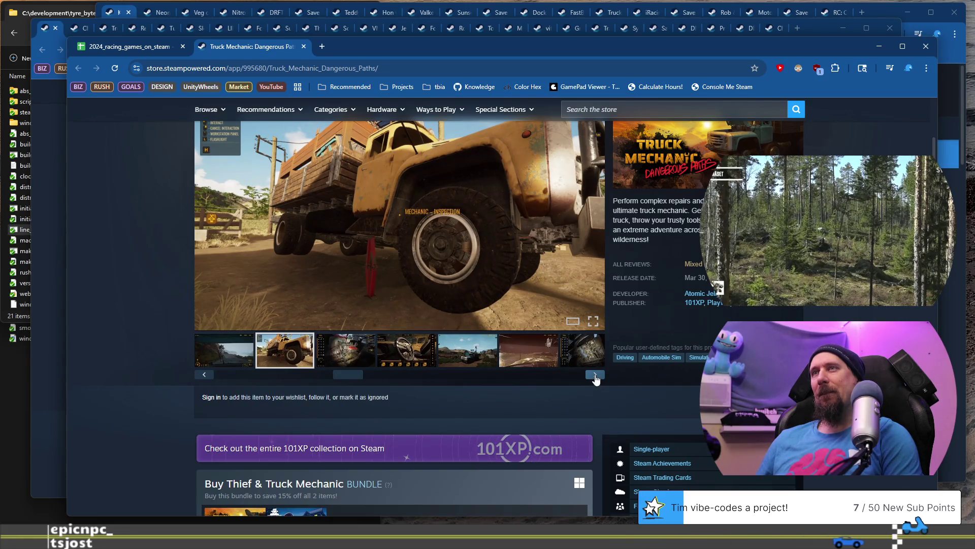
pyautogui.click(595, 374)
pyautogui.click(595, 375)
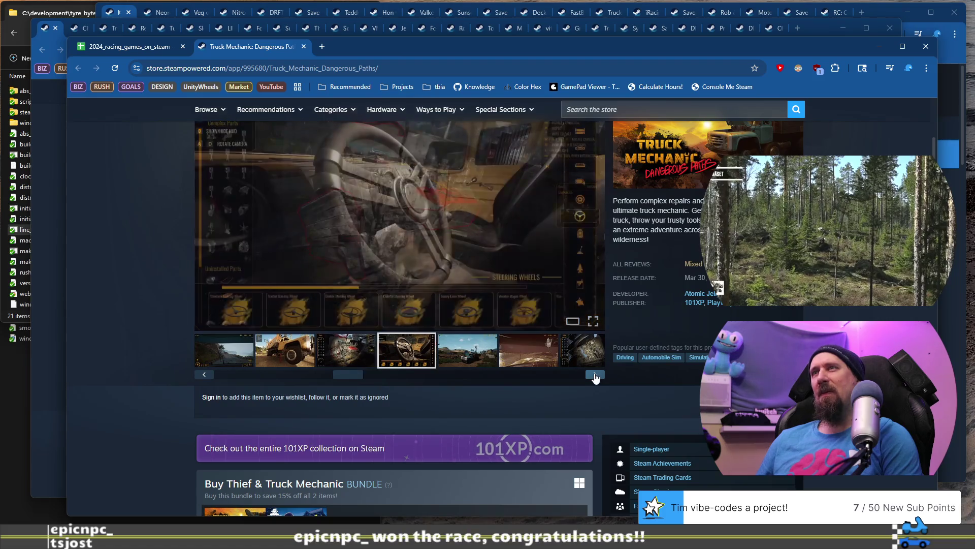
pyautogui.click(595, 374)
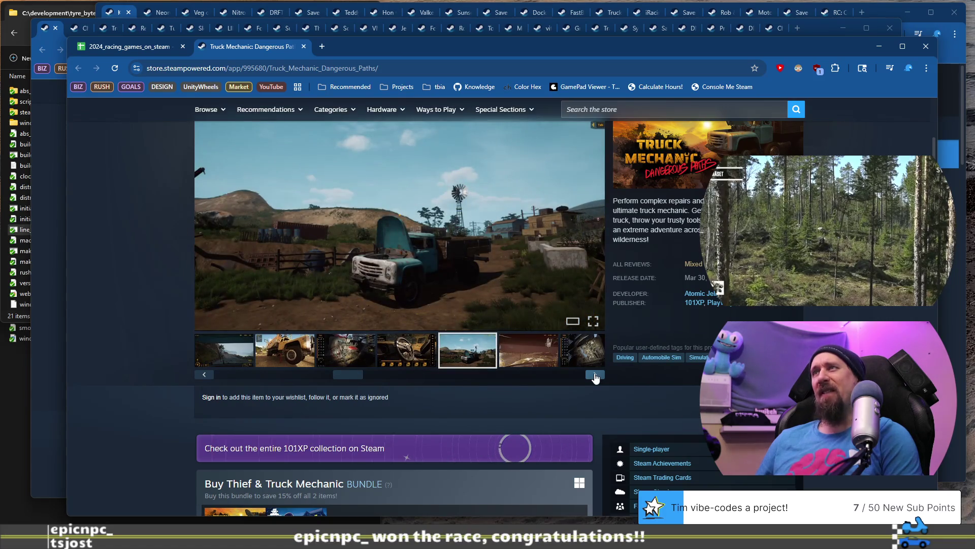
pyautogui.click(595, 375)
pyautogui.click(595, 375)
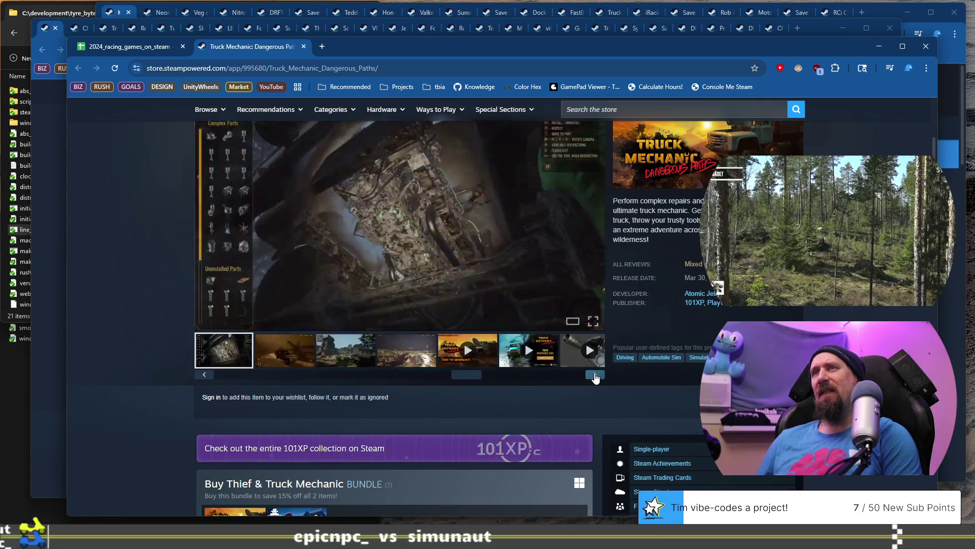
pyautogui.scroll(-5, 374, 368)
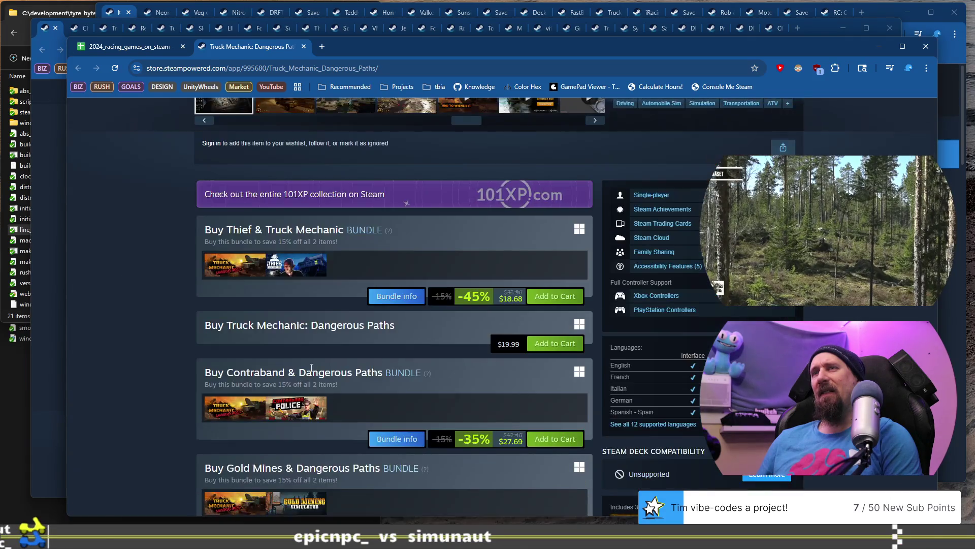
pyautogui.scroll(5, 312, 368)
pyautogui.scroll(3, 311, 372)
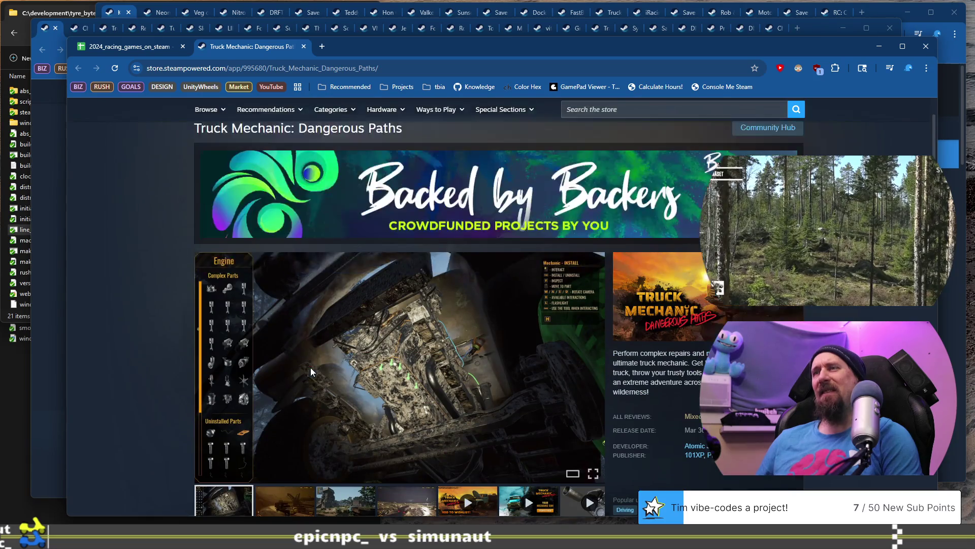
pyautogui.scroll(-2, 311, 372)
# View the jungle-ruins and night-time screenshots, play the trailer, then close the page
pyautogui.click(292, 418)
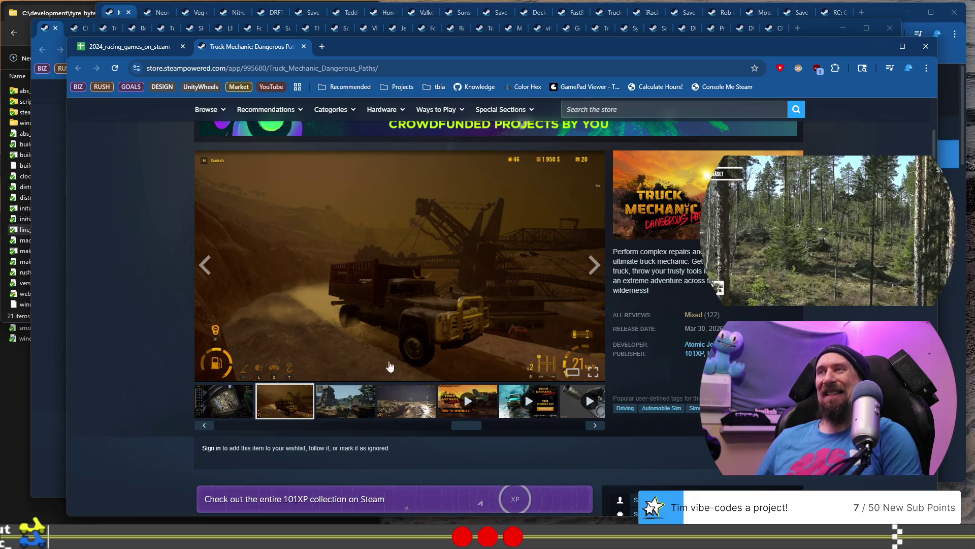
pyautogui.click(360, 400)
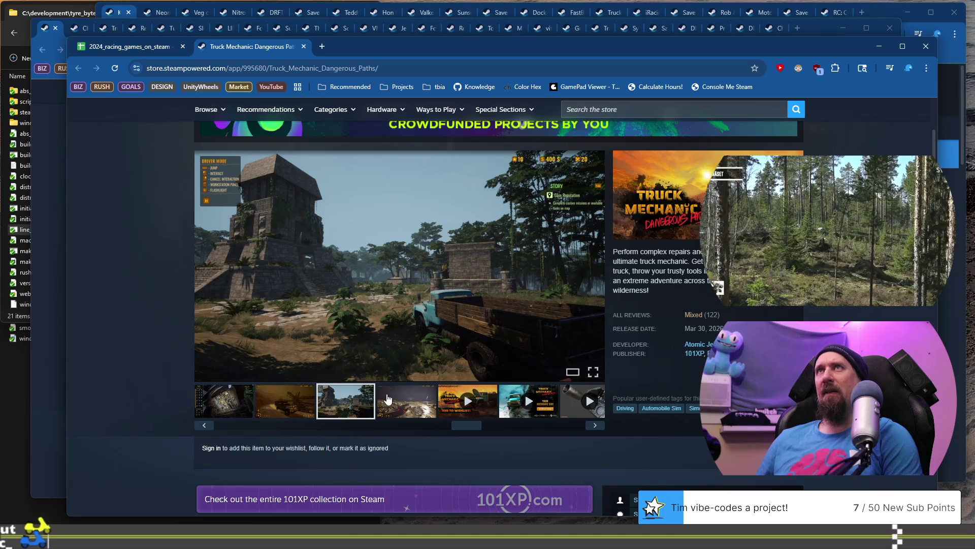
pyautogui.click(389, 400)
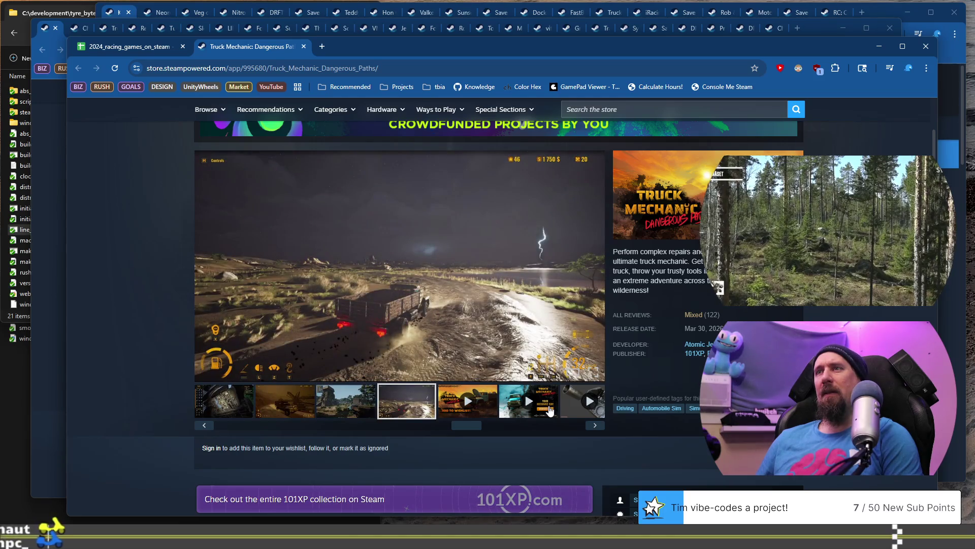
pyautogui.click(525, 404)
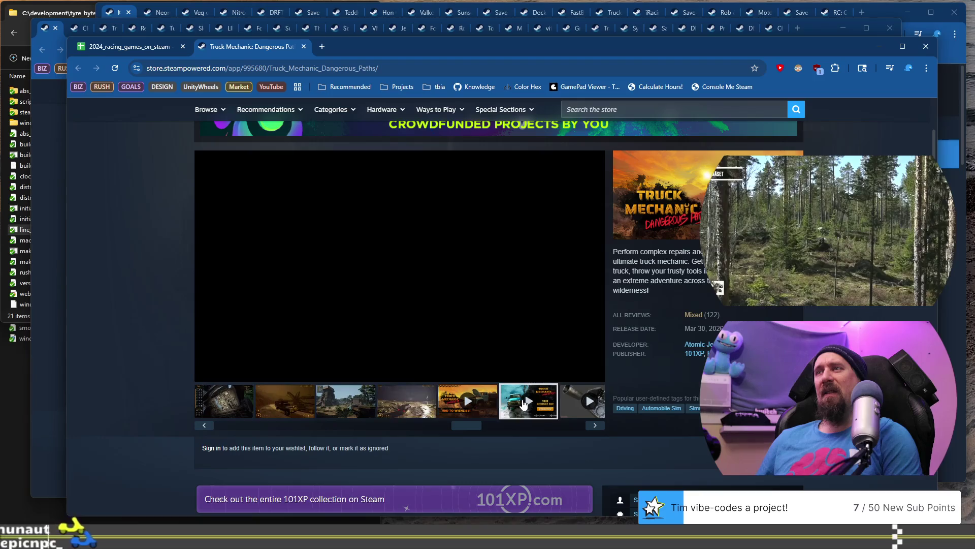
pyautogui.moveTo(475, 427); pyautogui.dragTo(281, 417)
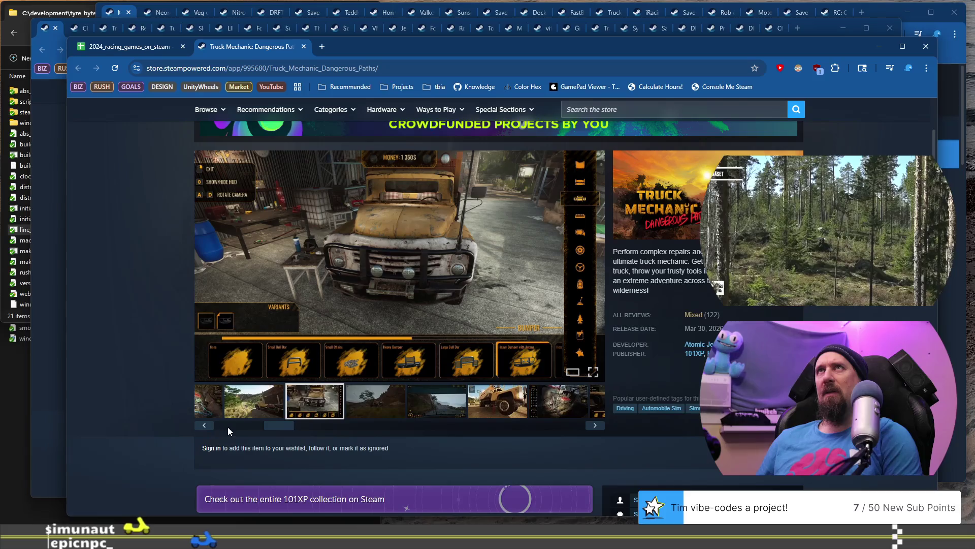
pyautogui.click(204, 426)
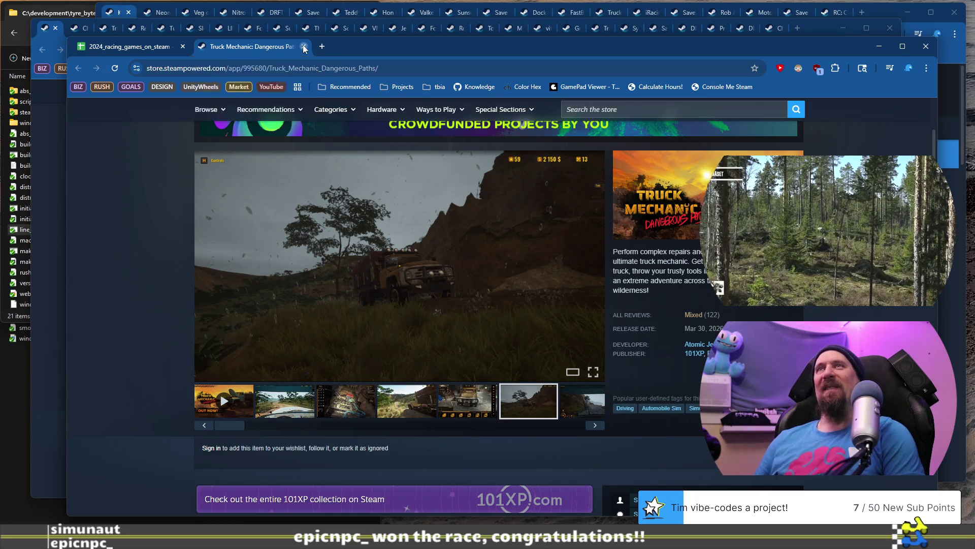
pyautogui.click(304, 47)
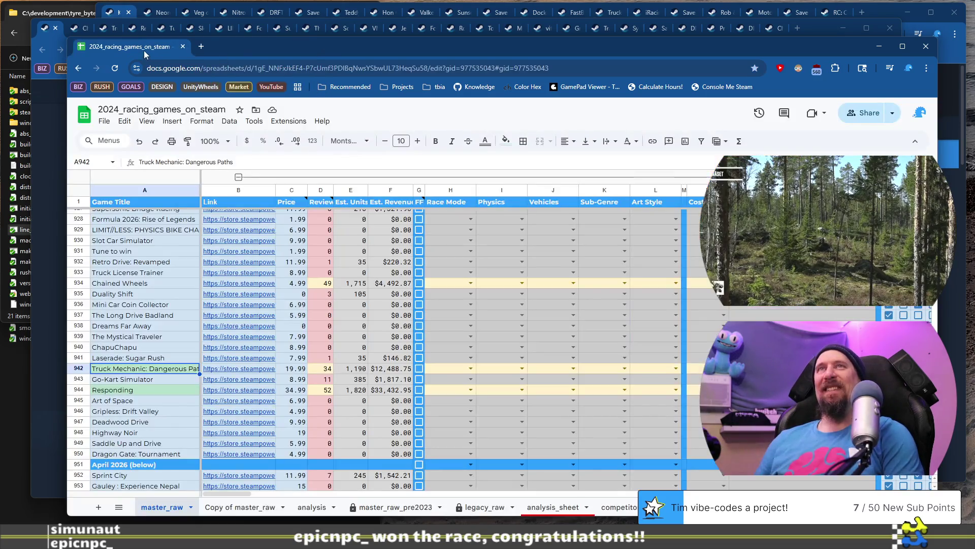
# Reopen the Truck Mechanic store page briefly, then go back to the spreadsheet
pyautogui.click(163, 380)
pyautogui.click(235, 372)
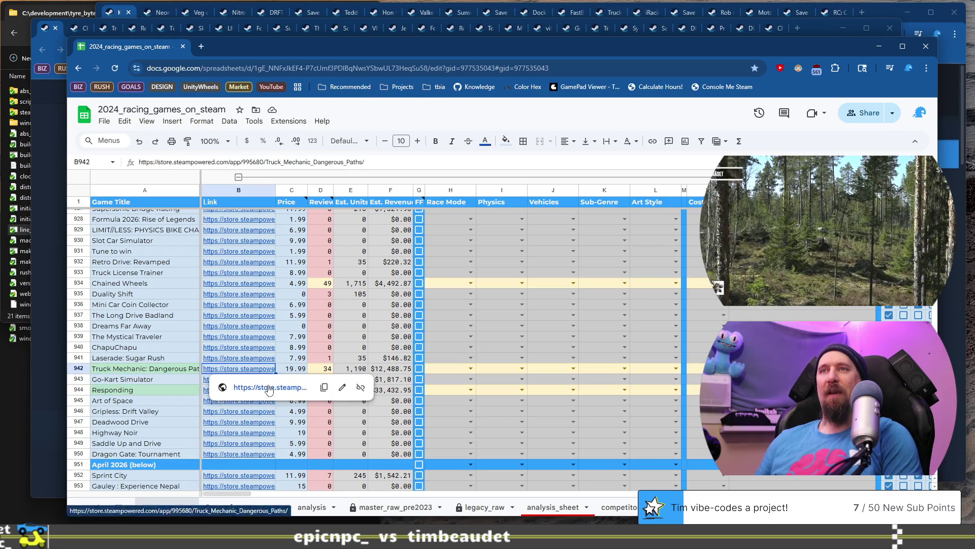
pyautogui.click(221, 387)
pyautogui.click(148, 47)
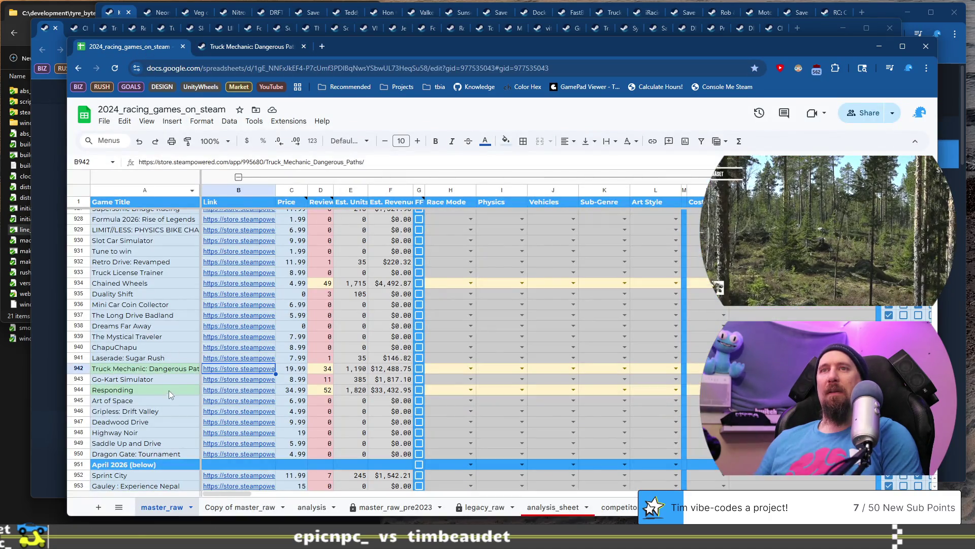
# Open Go-Kart Simulator's Steam page from B943 and view its kart repair, floor-cleaning and GARAGE screenshots
pyautogui.click(231, 380)
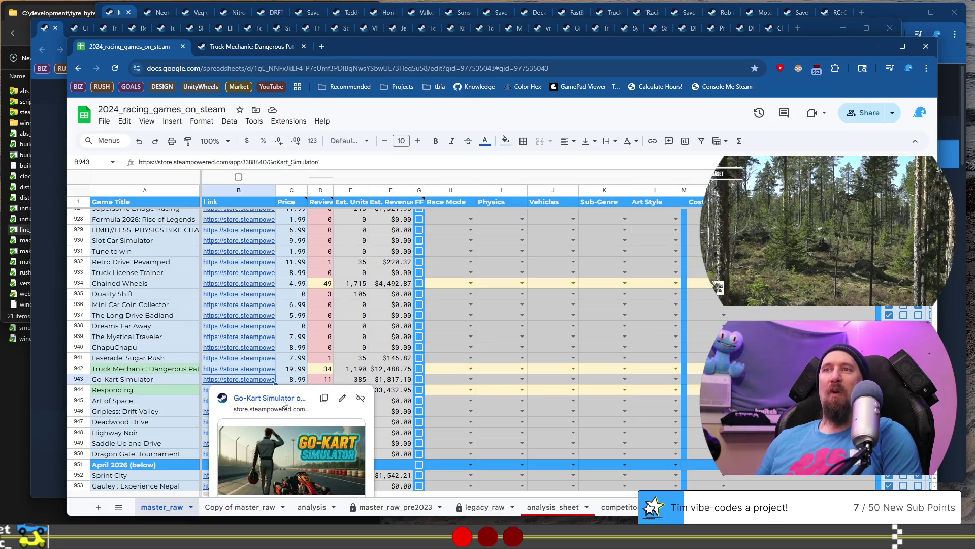
pyautogui.click(270, 398)
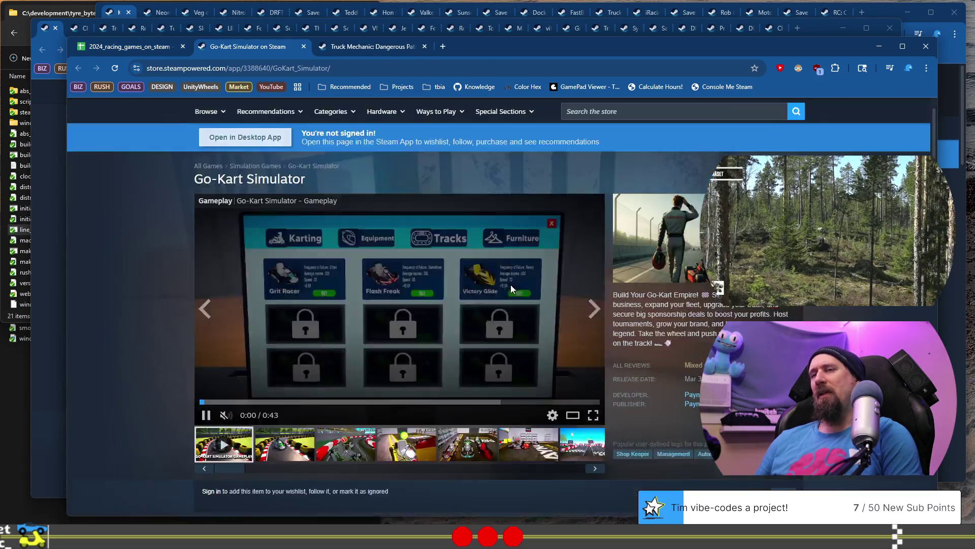
pyautogui.scroll(-2, 510, 284)
pyautogui.click(467, 342)
pyautogui.click(556, 346)
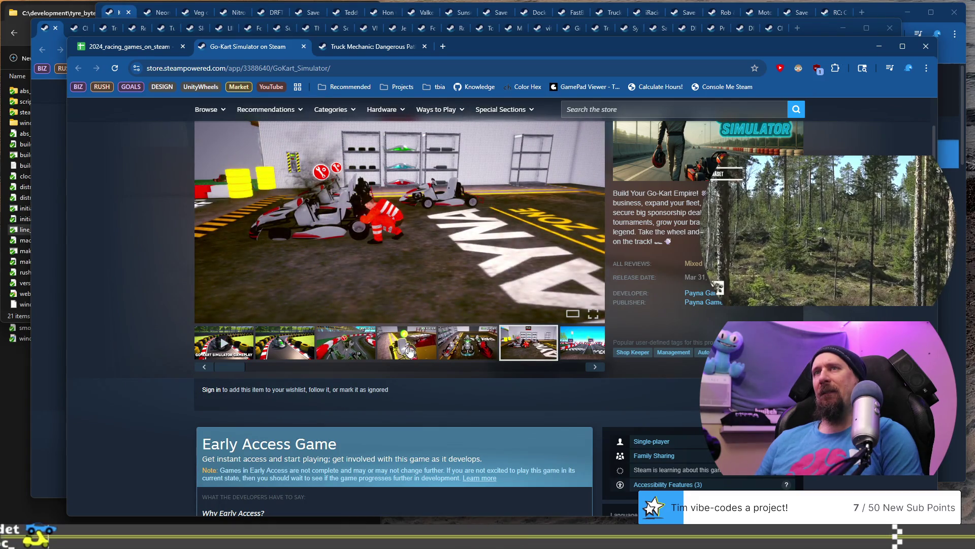
pyautogui.click(362, 353)
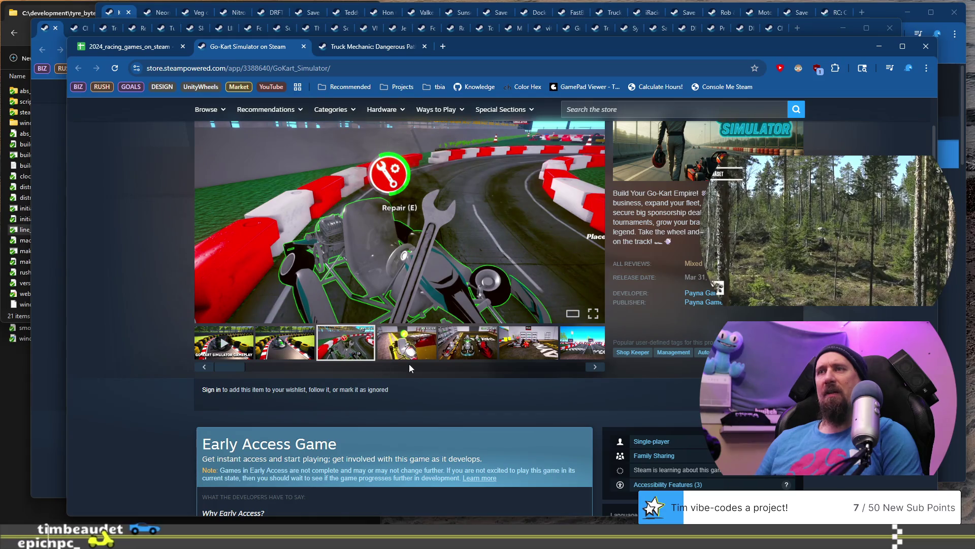
pyautogui.click(524, 367)
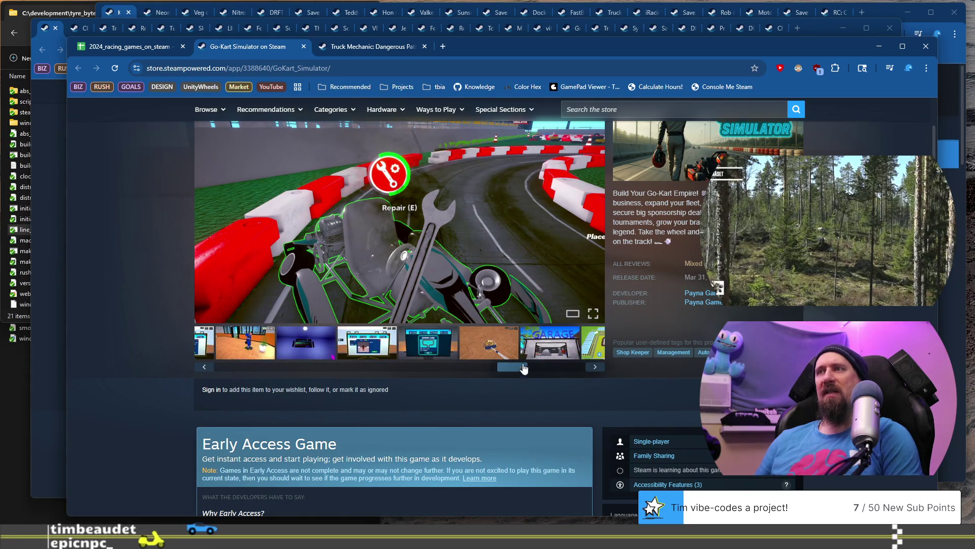
pyautogui.click(504, 357)
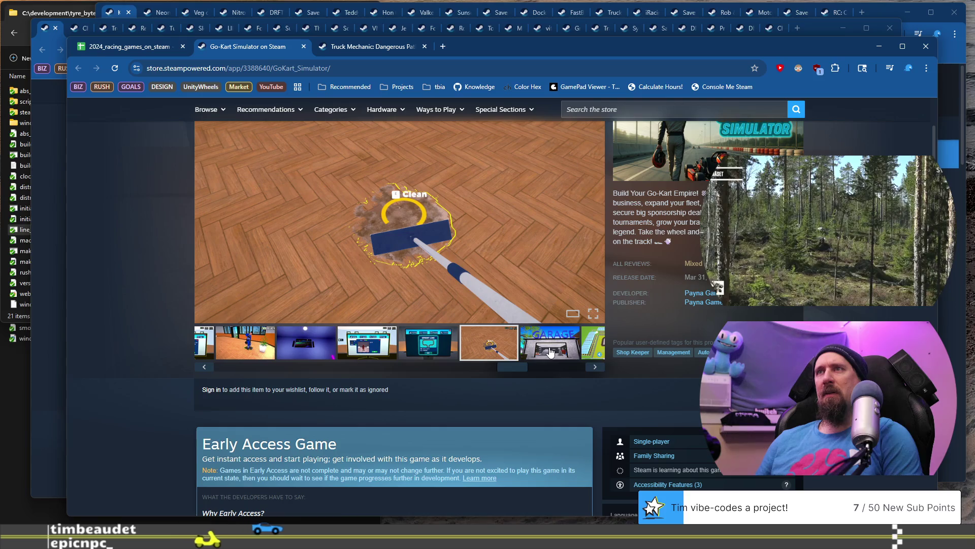
pyautogui.click(549, 354)
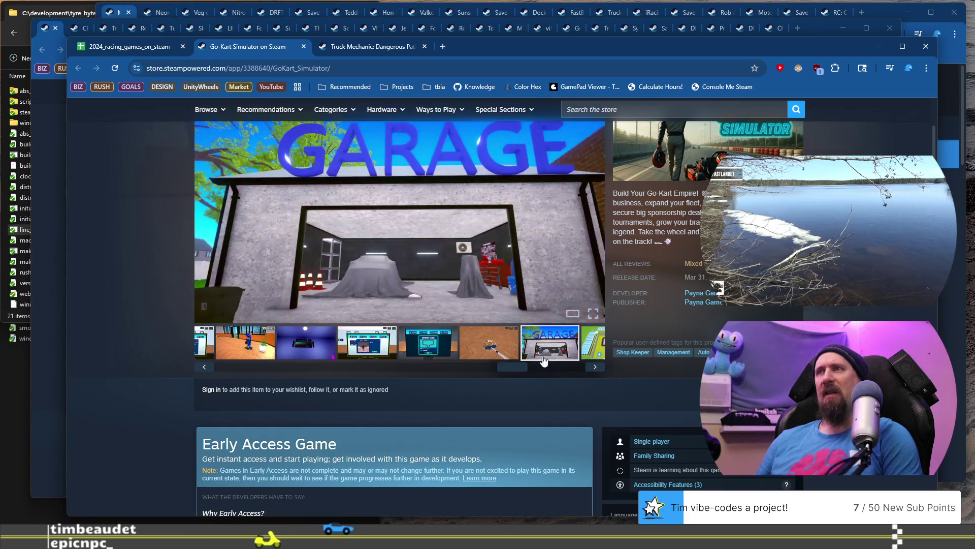
pyautogui.moveTo(499, 376); pyautogui.dragTo(572, 369)
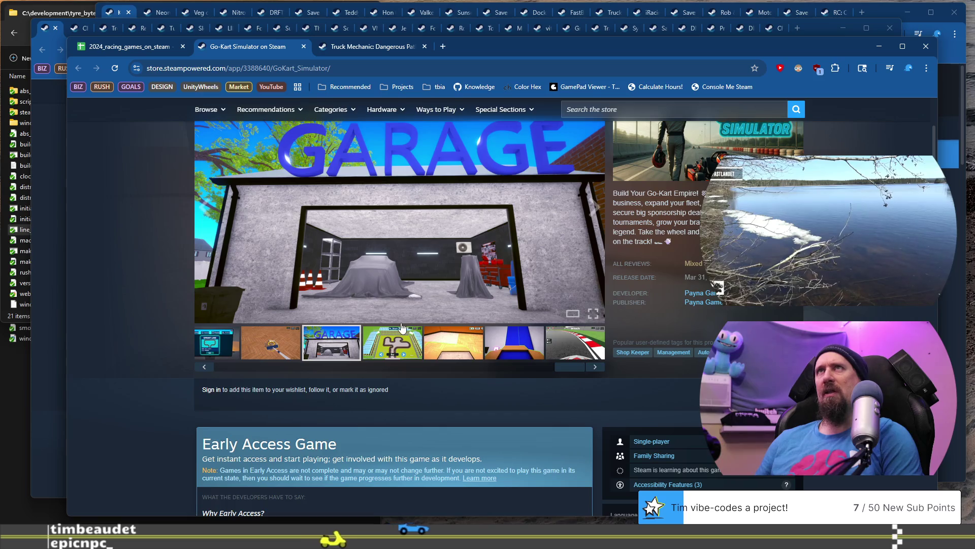
# Select the page's AI-generated content disclosure, then return to the racing games sheet
pyautogui.scroll(-5, 395, 328)
pyautogui.scroll(-12, 195, 276)
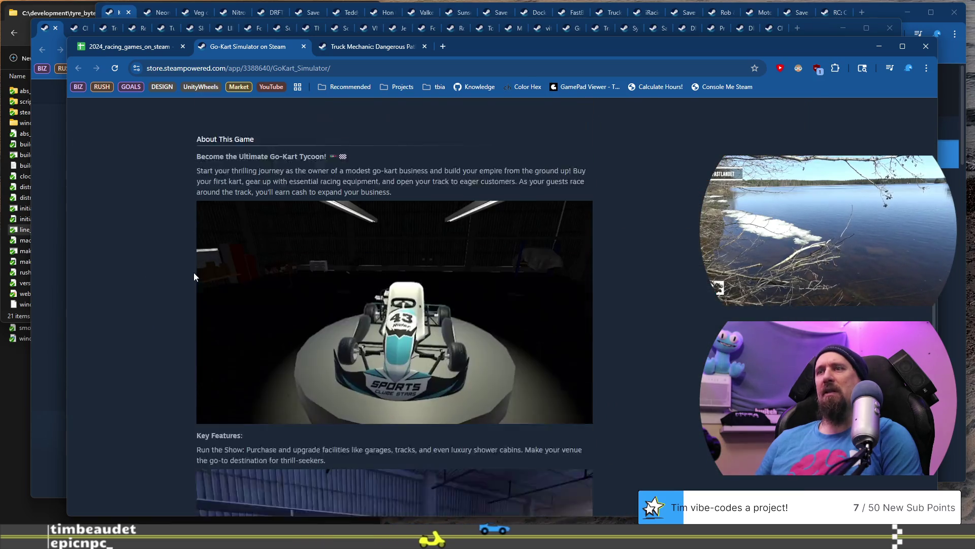
pyautogui.scroll(-10, 193, 274)
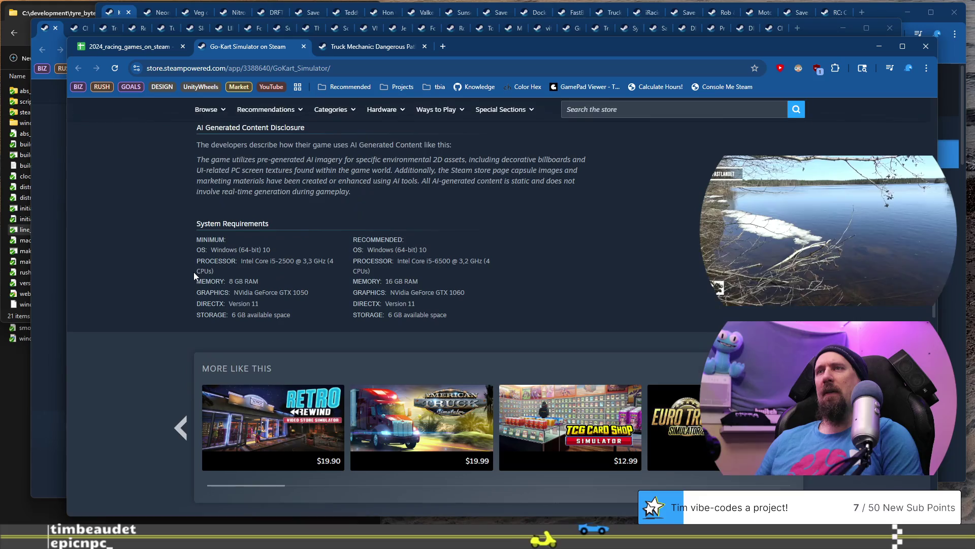
pyautogui.moveTo(290, 160)
pyautogui.mouseDown()
pyautogui.moveTo(375, 176)
pyautogui.moveTo(376, 191)
pyautogui.mouseUp()
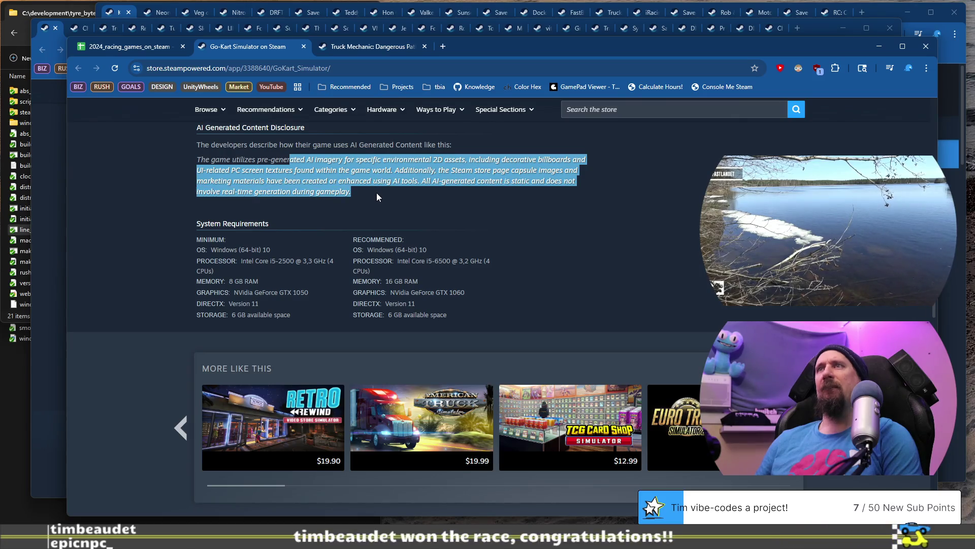
pyautogui.scroll(-3, 232, 221)
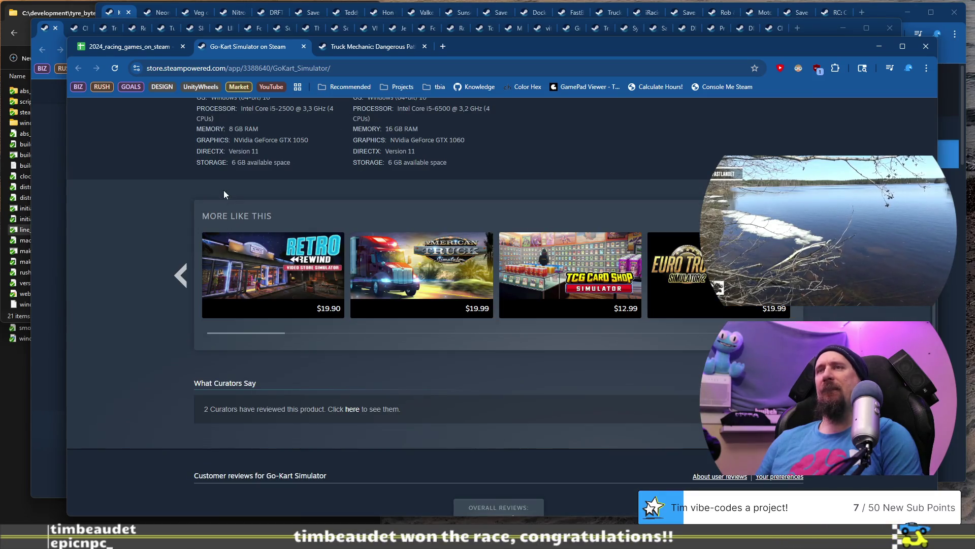
pyautogui.click(115, 47)
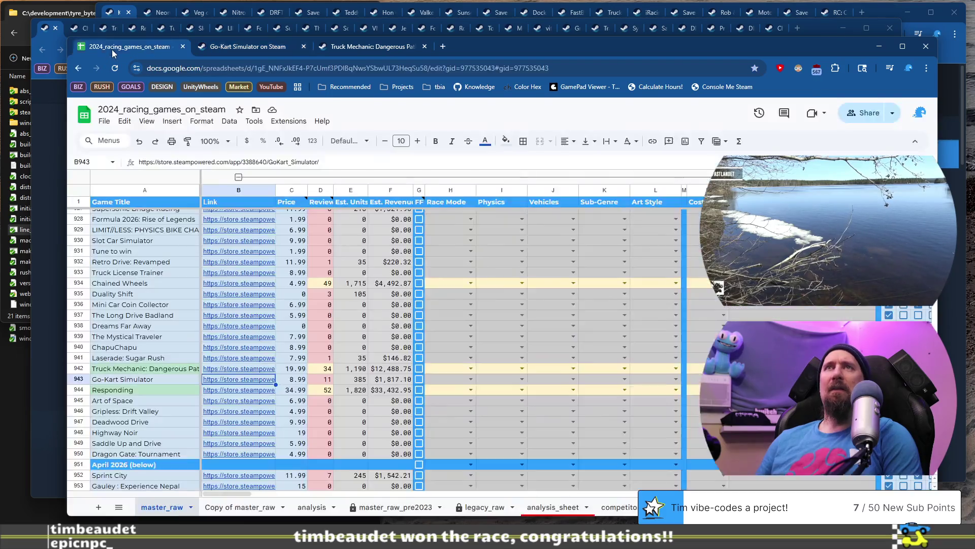
# Open the Responding Steam Store page from the link in cell B944
pyautogui.click(151, 391)
pyautogui.click(221, 391)
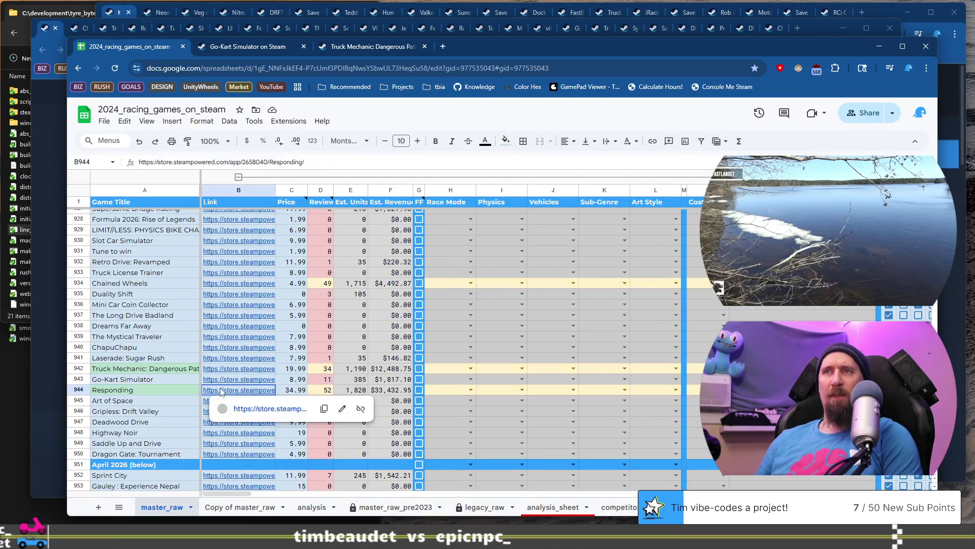
pyautogui.click(267, 408)
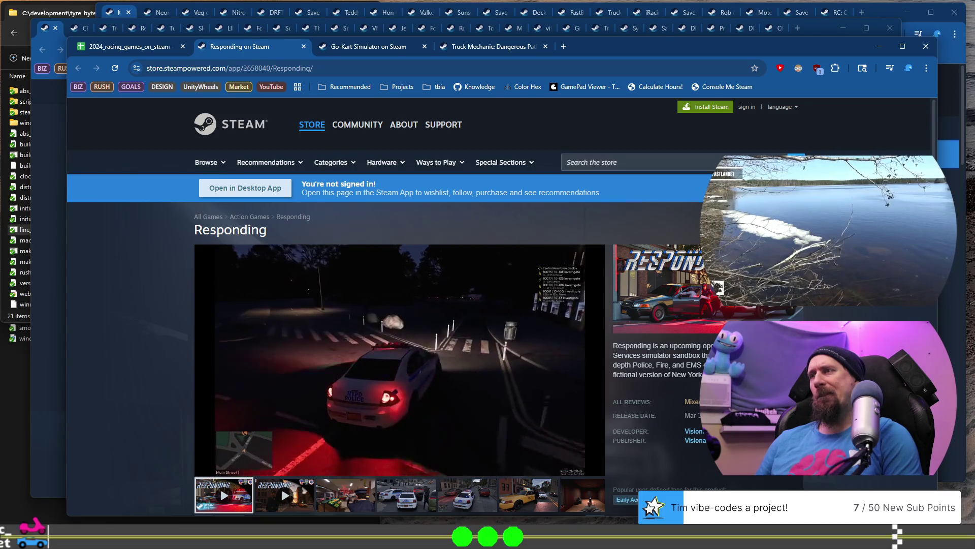
# View Responding's taxi screenshot and its Buy Responding section, then return to the spreadsheet
pyautogui.scroll(-3, 396, 305)
pyautogui.click(467, 342)
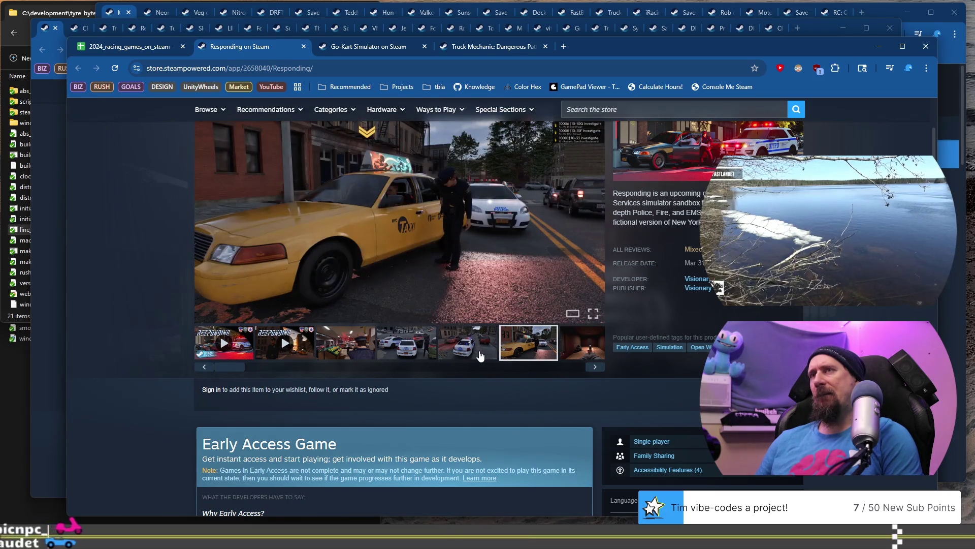
pyautogui.scroll(-8, 467, 350)
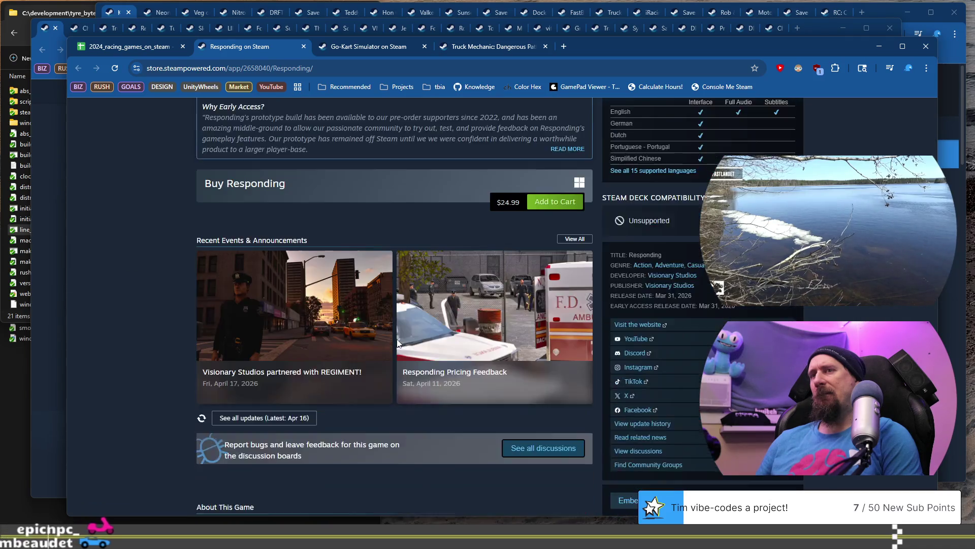
pyautogui.scroll(-2, 397, 340)
pyautogui.click(129, 47)
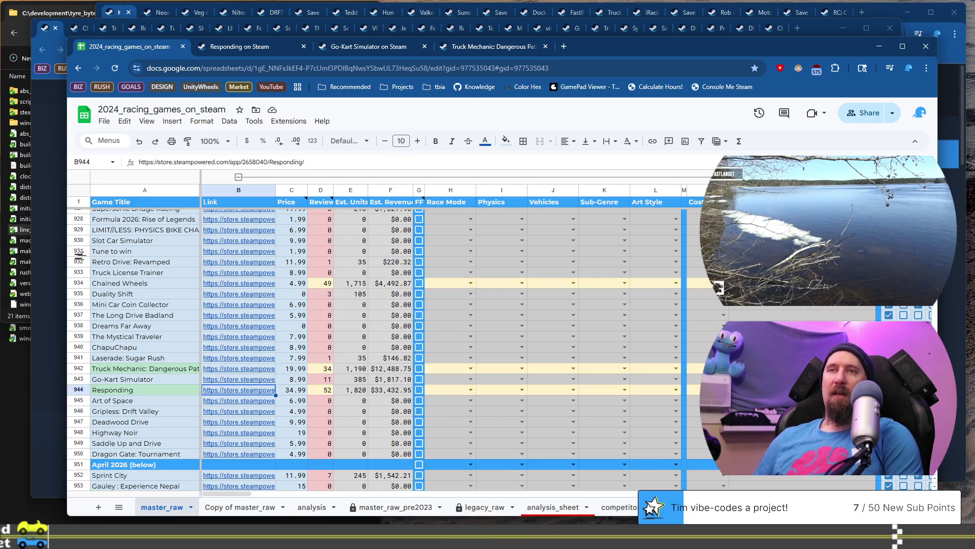
# Open the Art of Space store page from cell B945 and browse its five screenshots
pyautogui.press('Down')
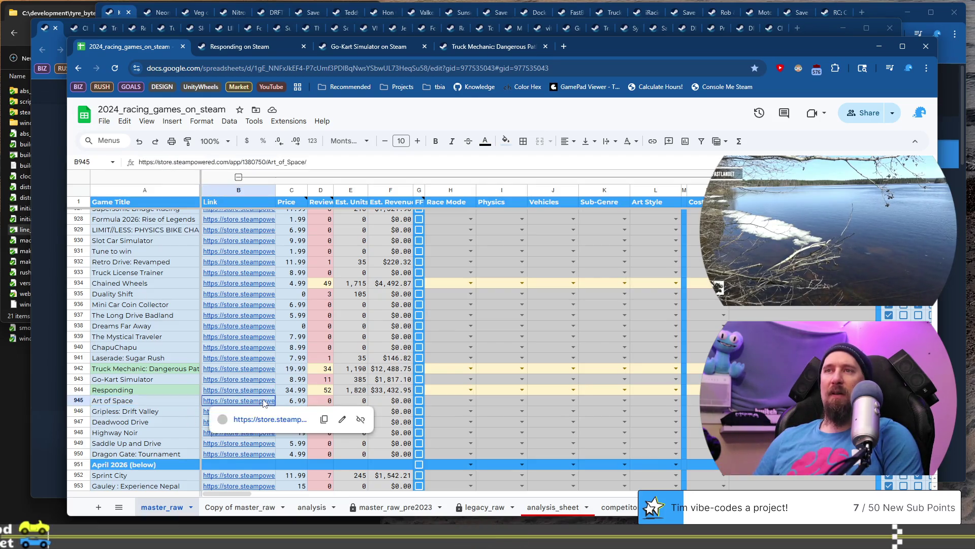
pyautogui.click(283, 424)
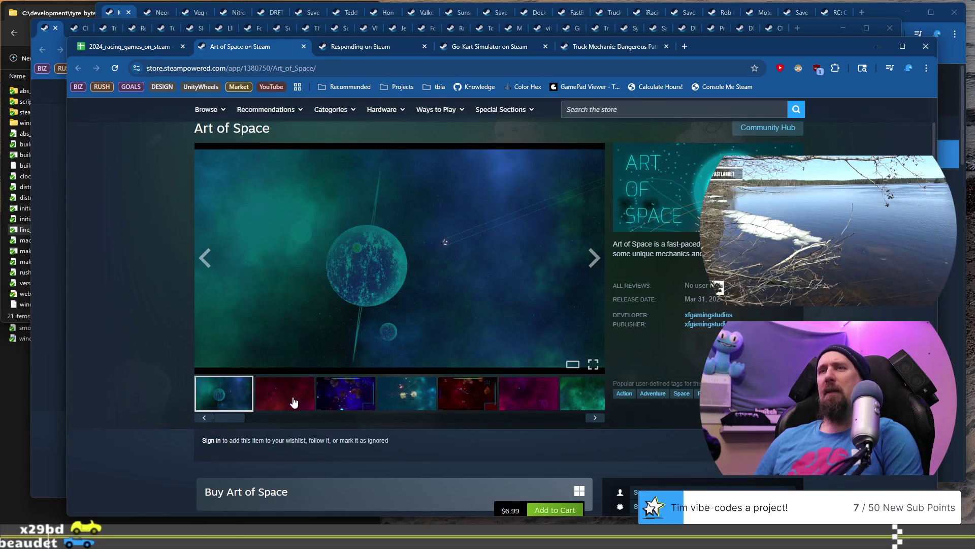
pyautogui.click(293, 402)
pyautogui.click(350, 399)
pyautogui.click(405, 398)
pyautogui.click(477, 403)
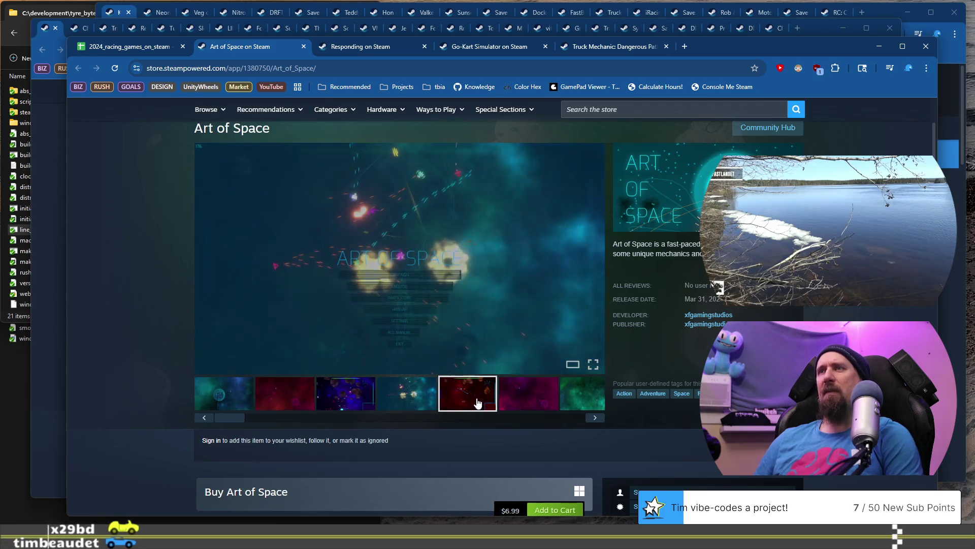
# Add the Art of Space page URL to the collector ignore command in the VS Code terminal
pyautogui.click(413, 73)
pyautogui.hotkey('alt', 'Tab')
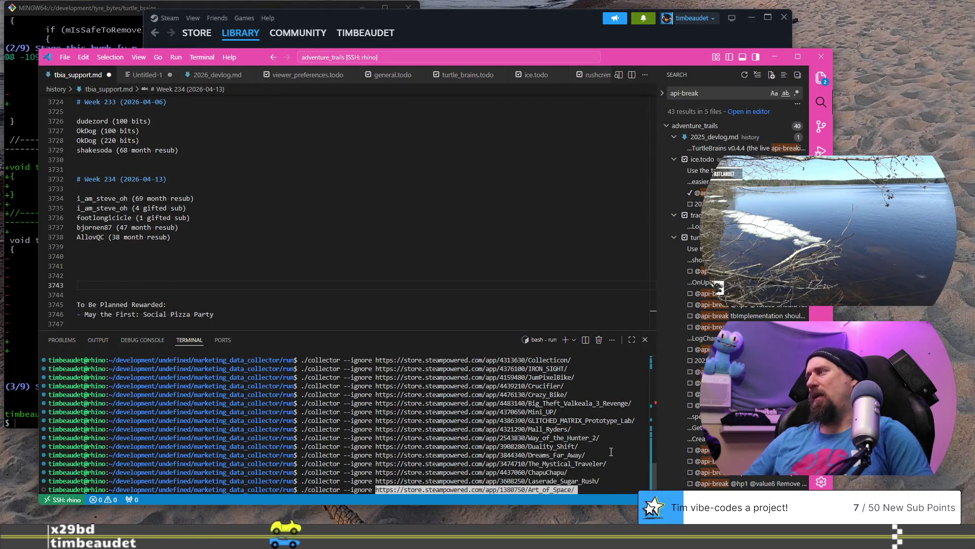
pyautogui.hotkey('ctrl', 'c')
pyautogui.hotkey('alt', 'Tab')
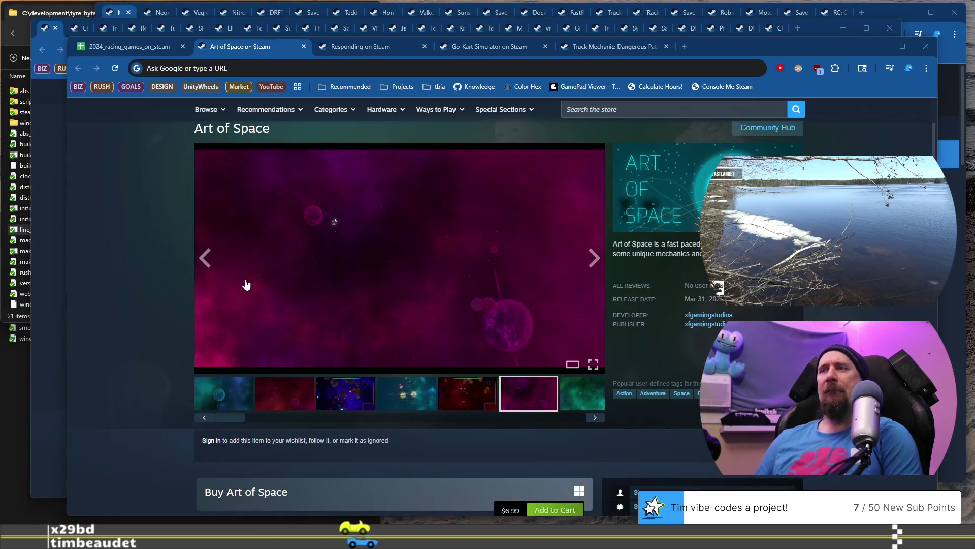
# Close the Art of Space store tab
pyautogui.scroll(-10, 246, 284)
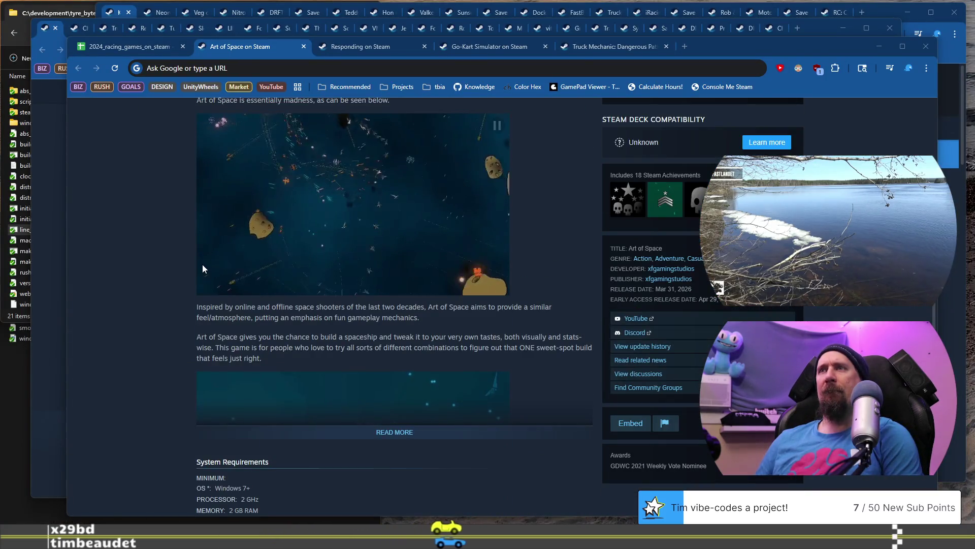
pyautogui.scroll(5, 185, 238)
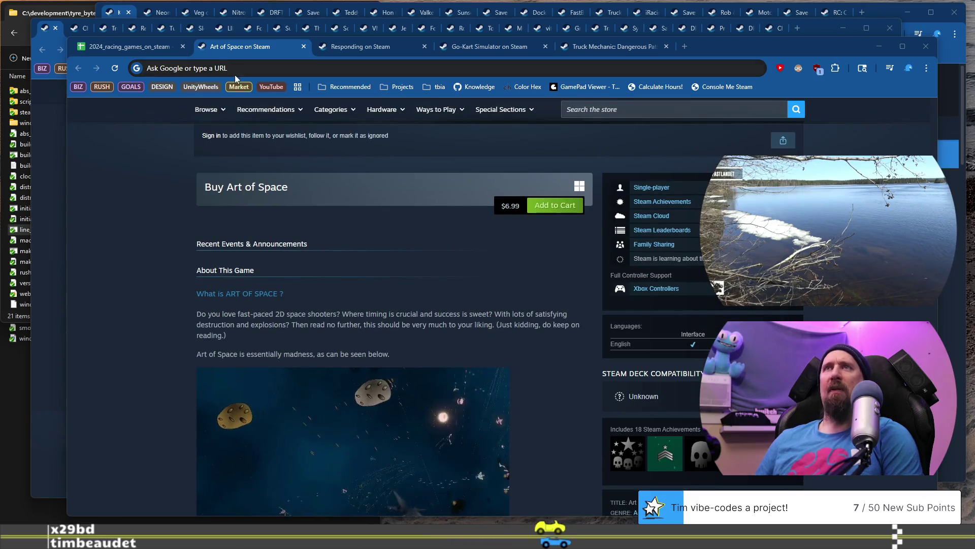
pyautogui.hotkey('ctrl', 'w')
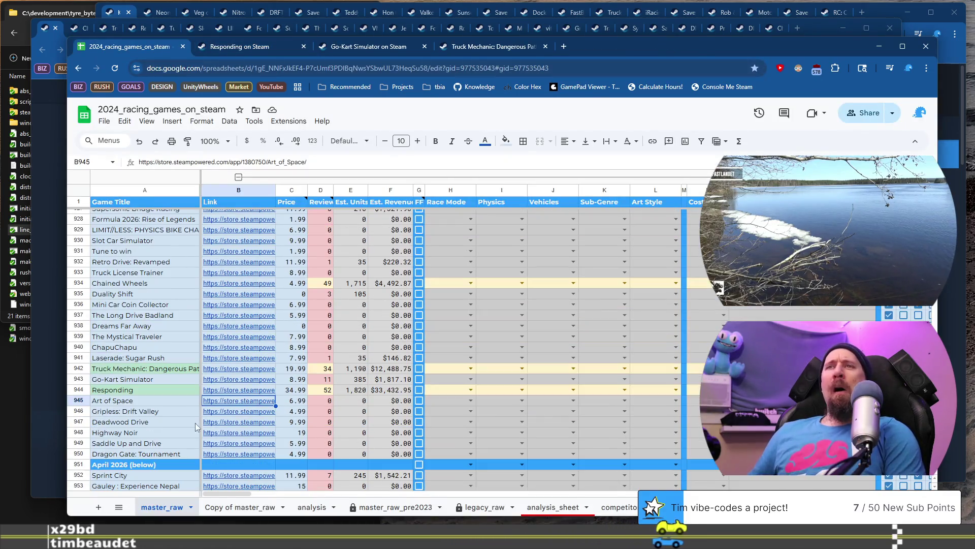
# Open the Gripless: Drift Valley store page from row 946 and show a screenshot
pyautogui.press('Down')
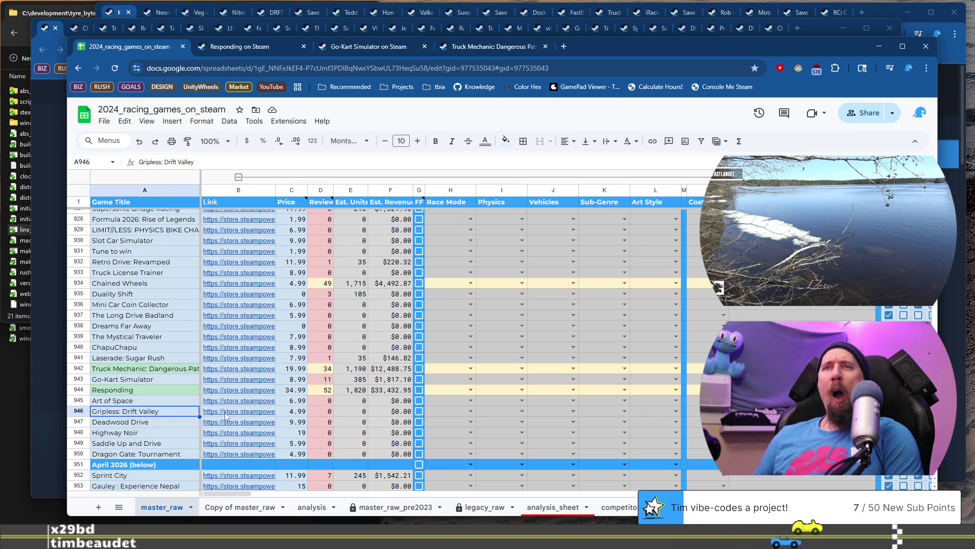
pyautogui.click(260, 431)
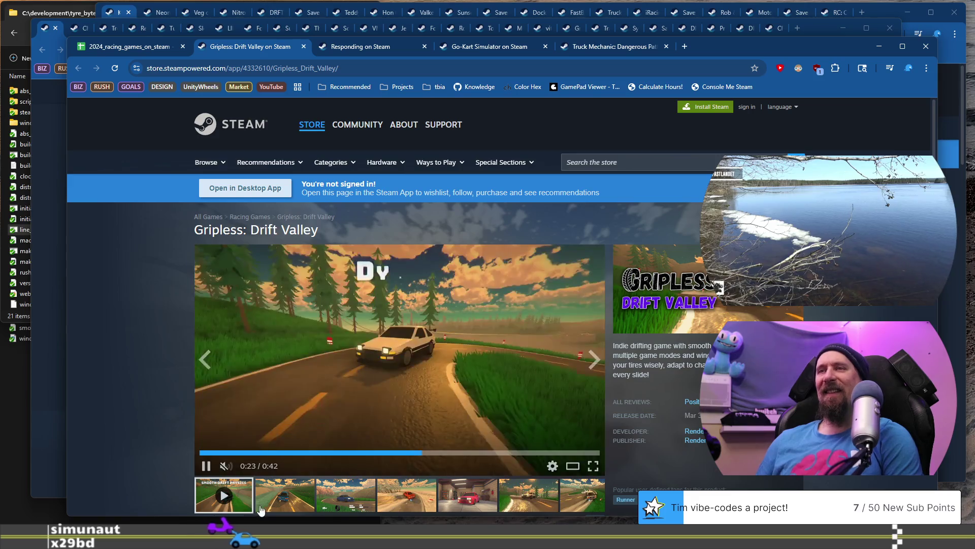
pyautogui.click(285, 497)
# Browse the Gripless screenshots, including the red car garage shot
pyautogui.click(350, 498)
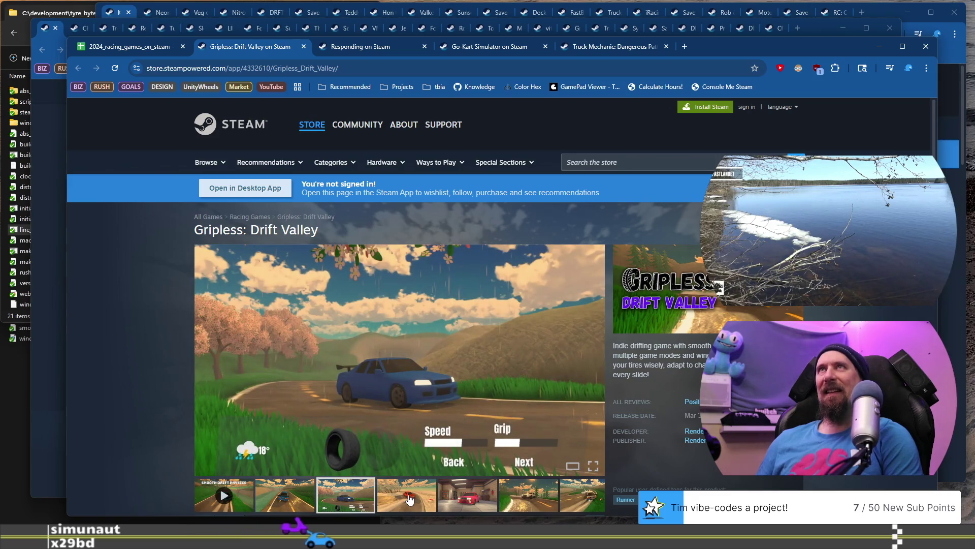
pyautogui.click(410, 500)
pyautogui.scroll(-2, 437, 457)
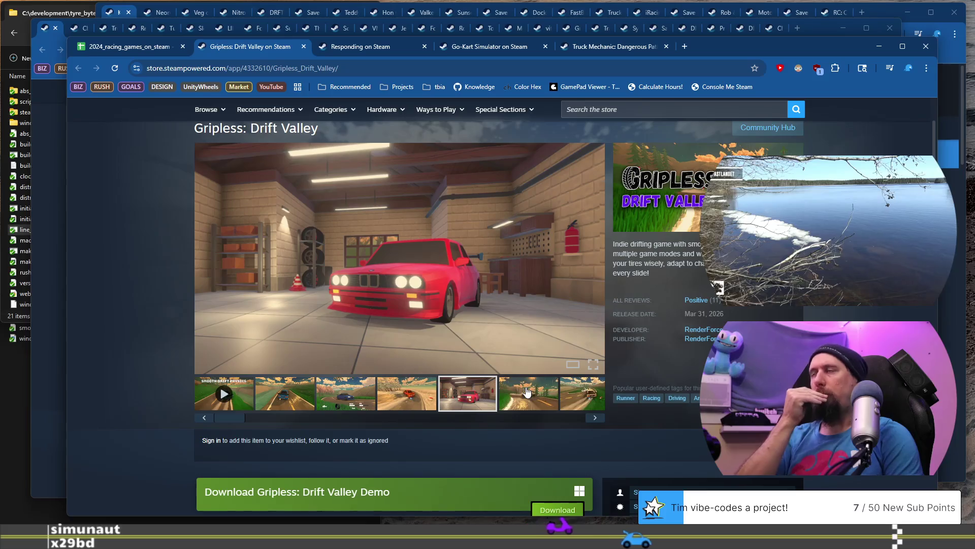
# Open the Deadwood Drive store page from cell B947, then bring the BlenderGIS GitHub window into view
pyautogui.click(135, 49)
pyautogui.click(159, 422)
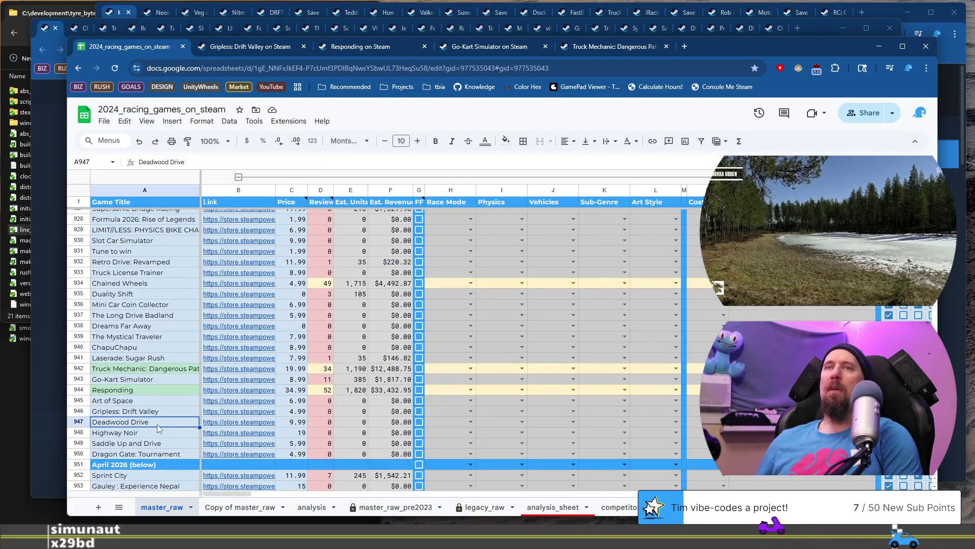
pyautogui.moveTo(221, 424)
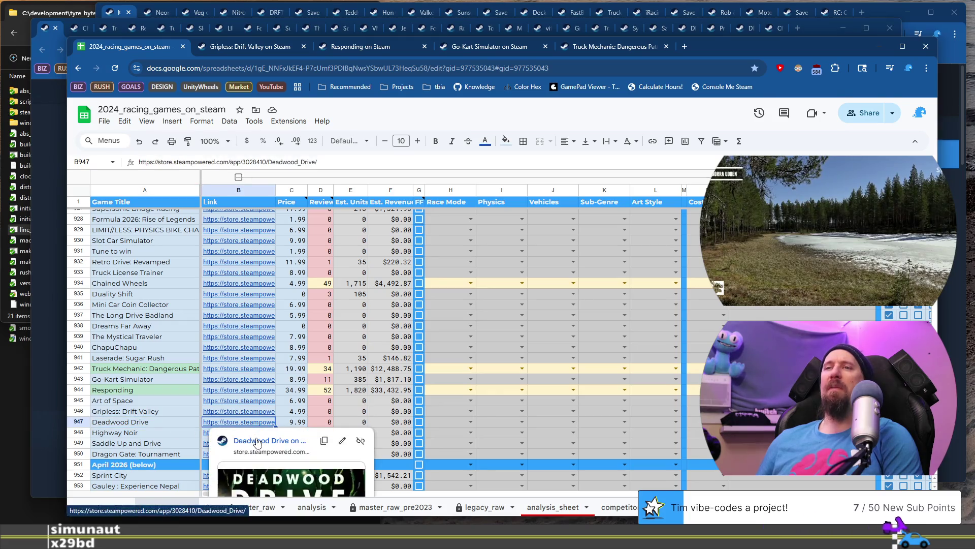
pyautogui.click(254, 431)
pyautogui.scroll(-2, 317, 299)
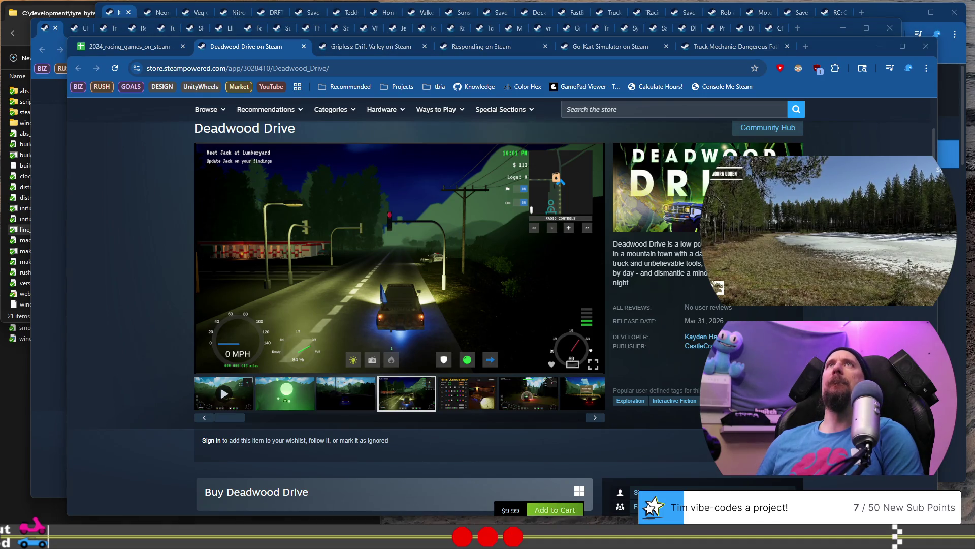
pyautogui.moveTo(711, 12)
pyautogui.mouseDown()
pyautogui.moveTo(457, 5)
pyautogui.moveTo(655, 76)
pyautogui.moveTo(562, 168)
pyautogui.moveTo(644, 86)
pyautogui.moveTo(564, 144)
pyautogui.moveTo(175, 186)
pyautogui.moveTo(67, 142)
pyautogui.moveTo(411, 191)
pyautogui.moveTo(316, 191)
pyautogui.moveTo(559, 48)
pyautogui.moveTo(784, 47)
pyautogui.mouseUp()
pyautogui.scroll(-10, 434, 289)
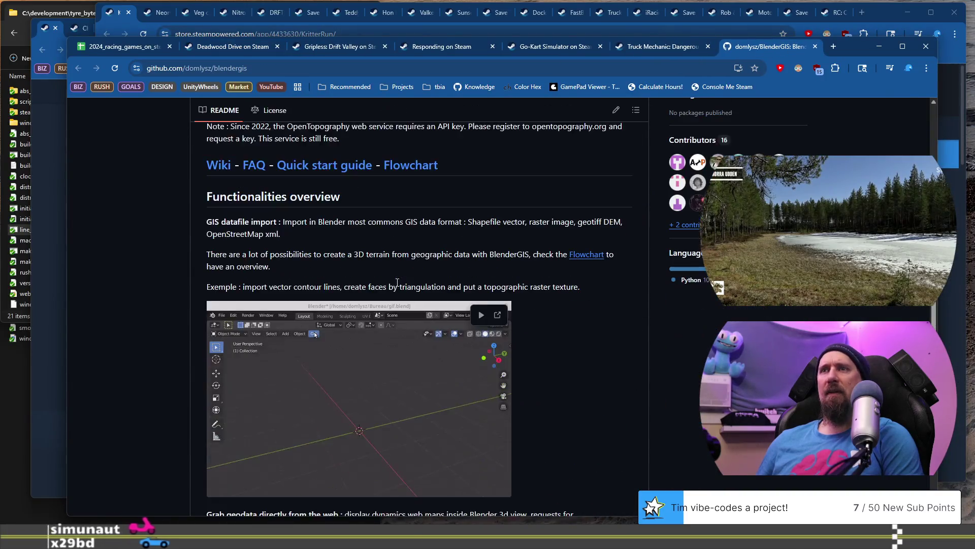
# Scroll through the BlenderGIS README, then close its tab to reveal Truck Mechanic: Dangerous Paths
pyautogui.scroll(-7, 398, 292)
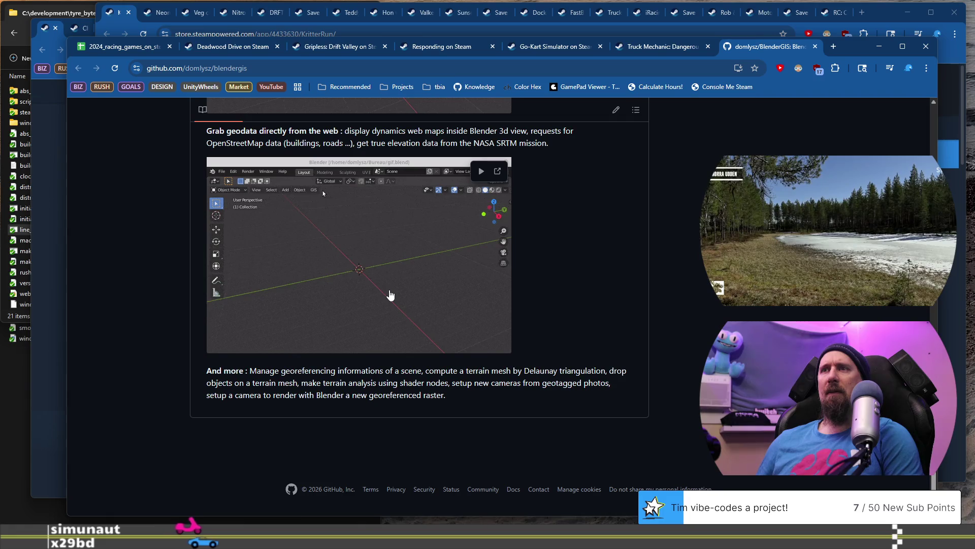
pyautogui.scroll(6, 390, 295)
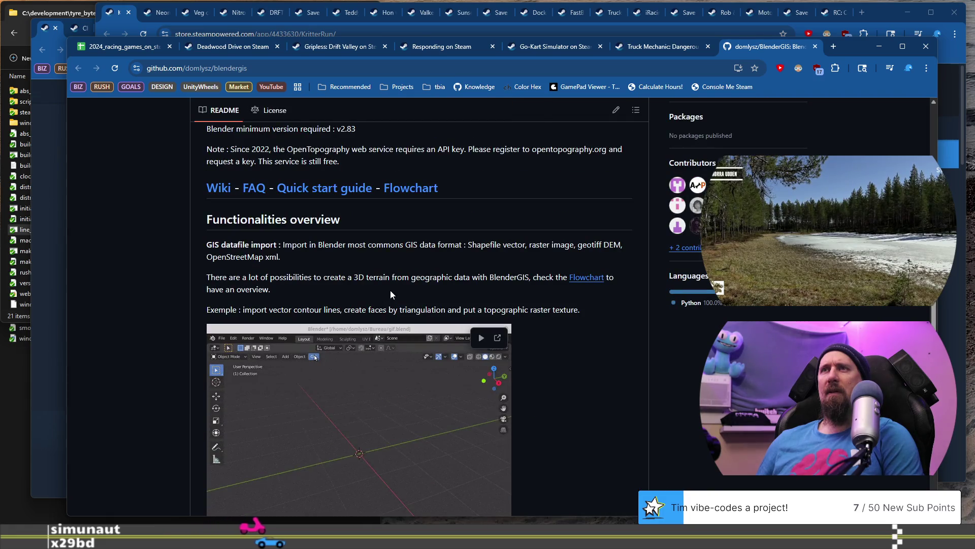
pyautogui.scroll(3, 390, 292)
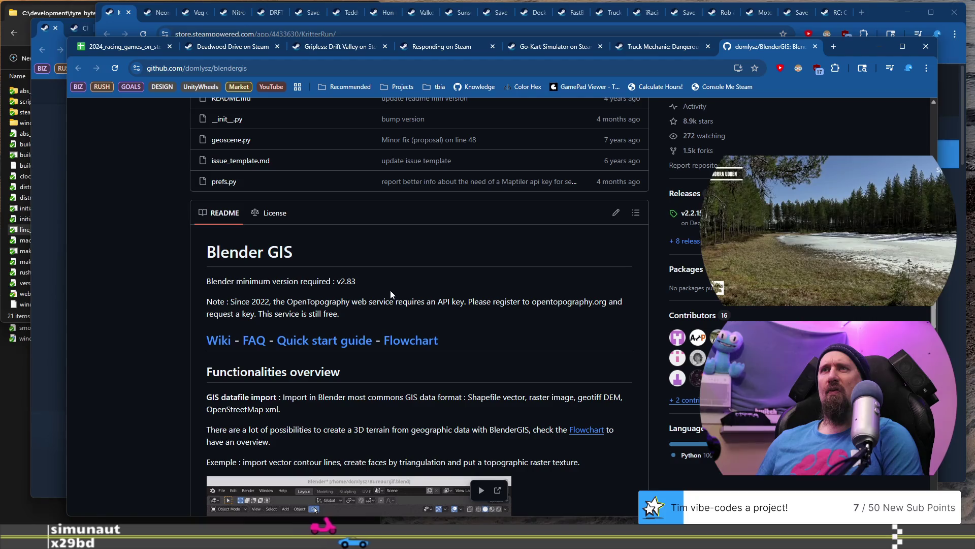
pyautogui.scroll(-3, 391, 293)
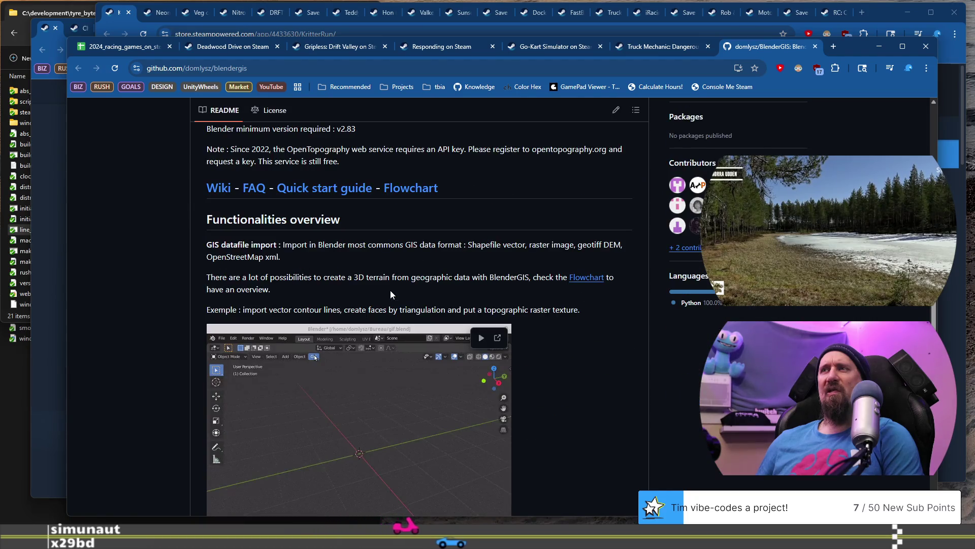
pyautogui.scroll(-2, 390, 292)
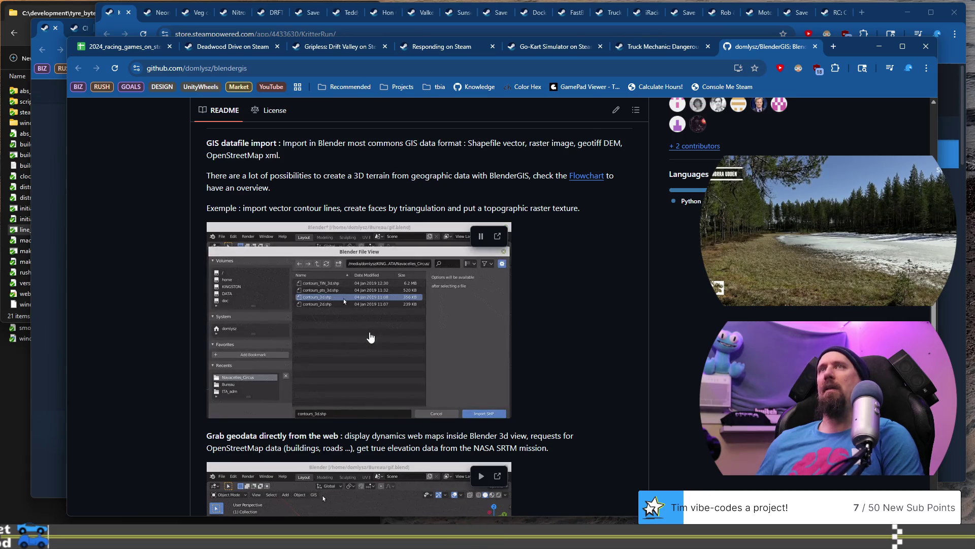
pyautogui.click(816, 48)
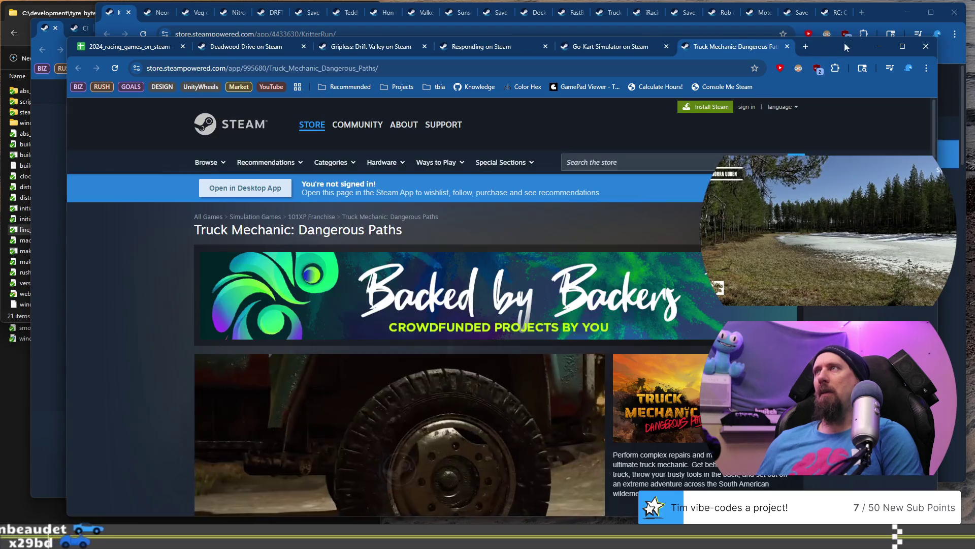
# Return to the racing games spreadsheet and open the Highway Noir store page
pyautogui.hotkey('alt', 'Tab')
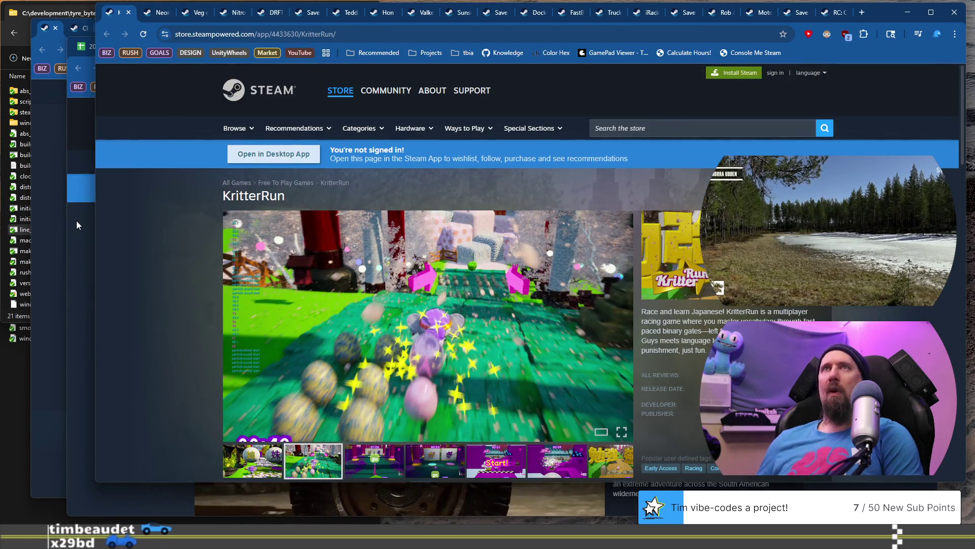
pyautogui.click(76, 221)
pyautogui.click(130, 49)
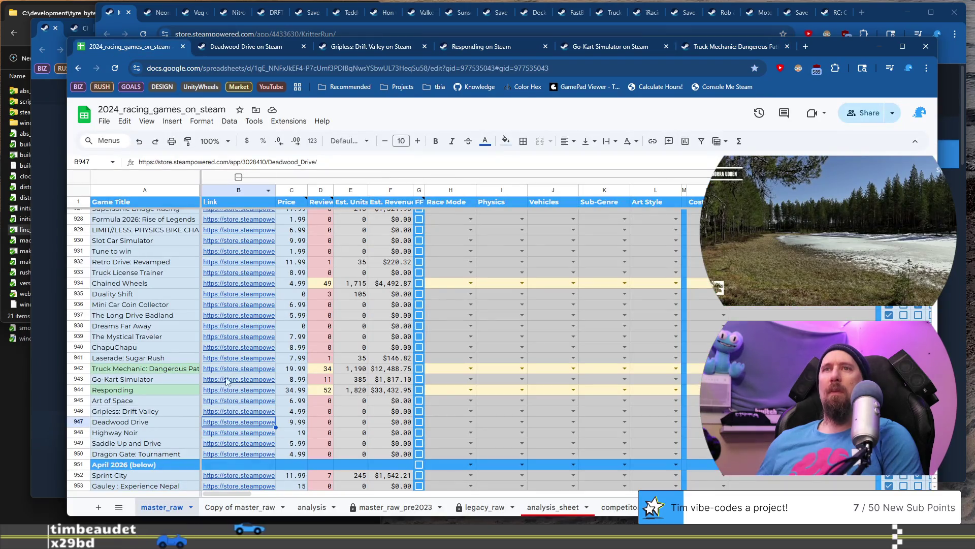
pyautogui.click(165, 432)
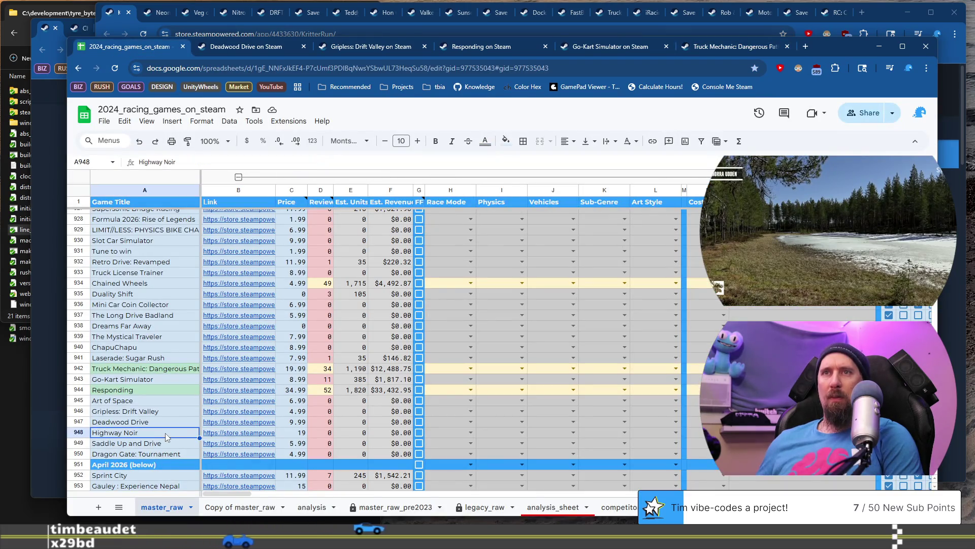
pyautogui.click(224, 434)
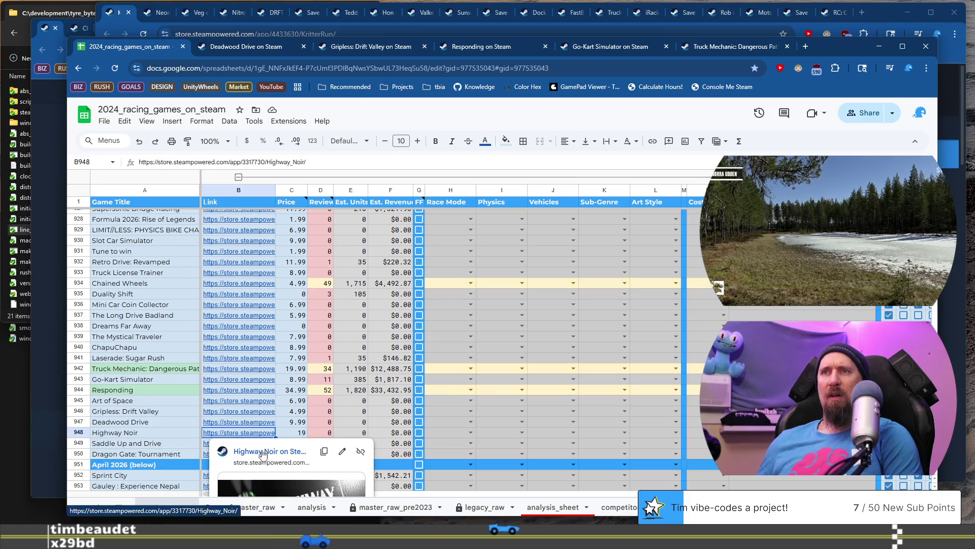
pyautogui.click(252, 449)
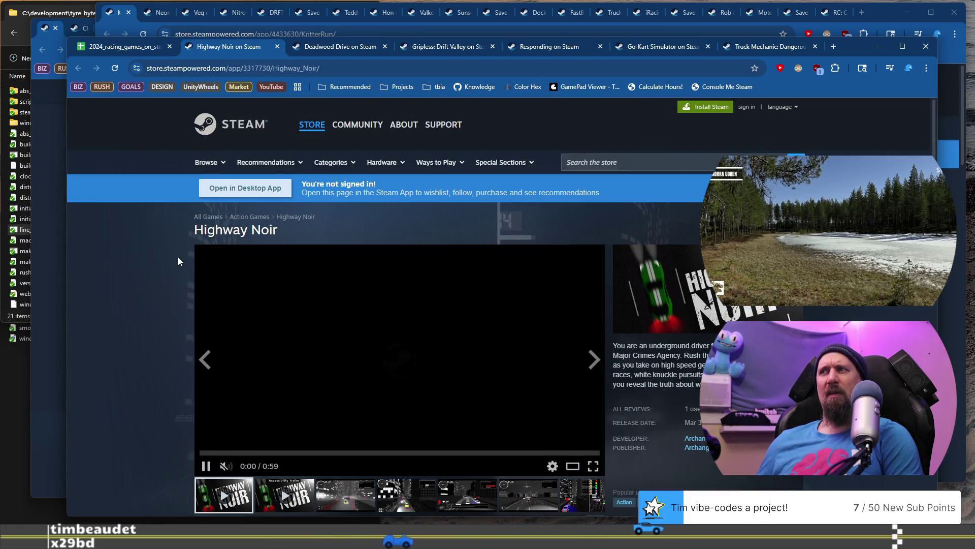
# Browse the Highway Noir screenshots: police chase, airplane highway and bright city chase
pyautogui.scroll(-1, 144, 252)
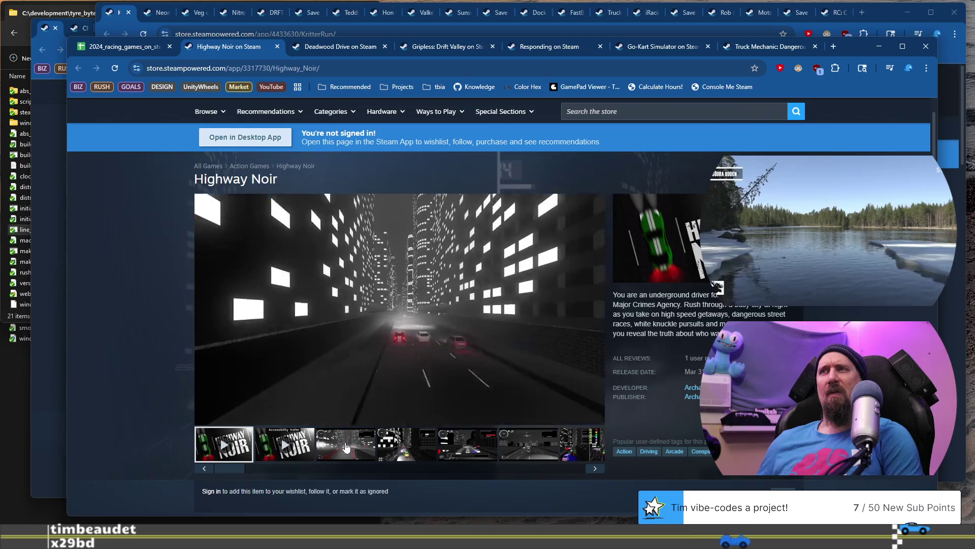
pyautogui.click(345, 446)
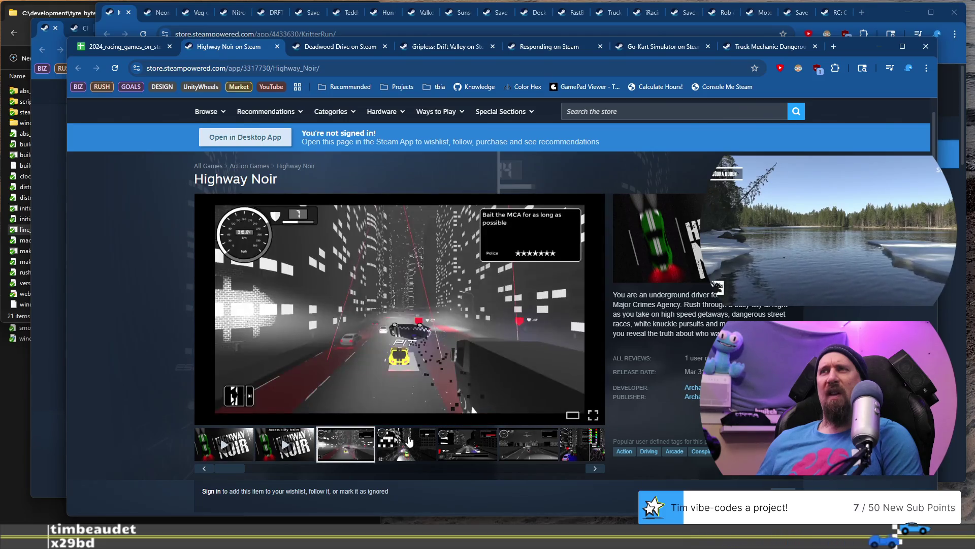
pyautogui.click(462, 441)
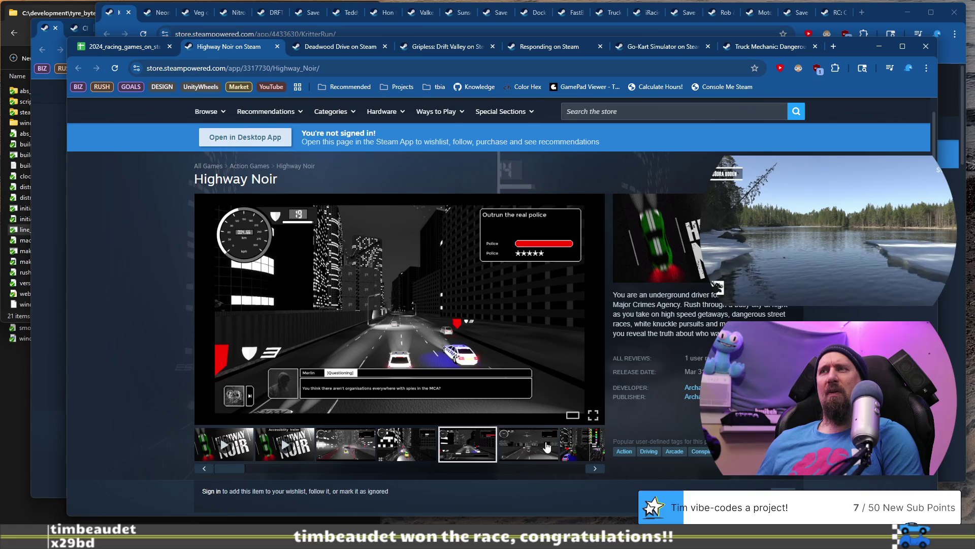
pyautogui.click(548, 447)
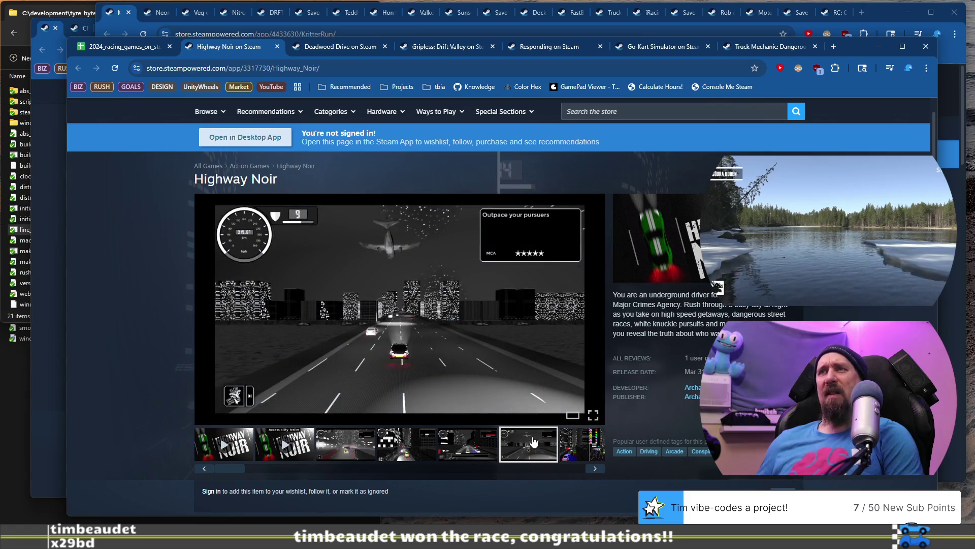
pyautogui.click(480, 443)
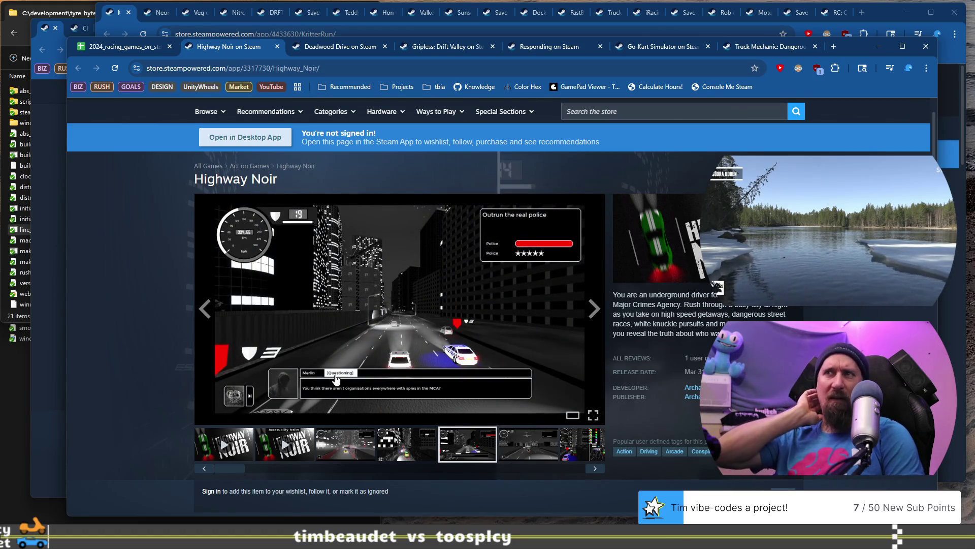
pyautogui.click(341, 456)
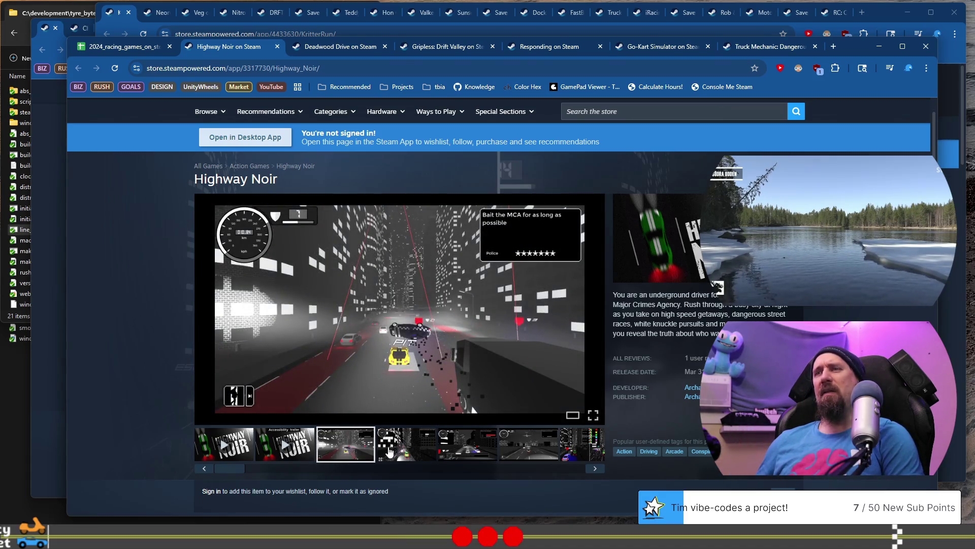
pyautogui.moveTo(245, 472)
pyautogui.mouseDown()
pyautogui.moveTo(568, 468)
pyautogui.moveTo(243, 471)
pyautogui.mouseUp()
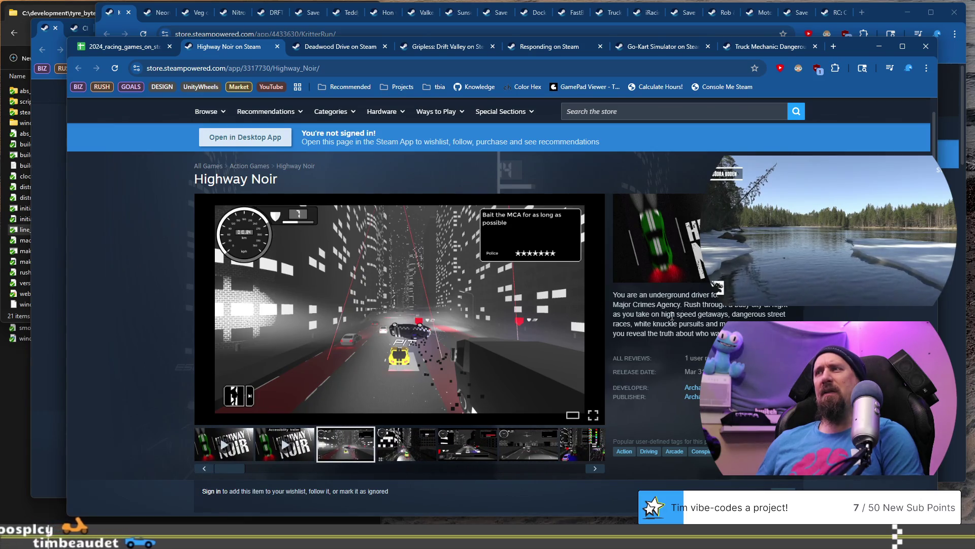
# Play the Highway Noir trailer, skipping ahead to about 0:37 and 0:45
pyautogui.click(228, 454)
pyautogui.click(302, 402)
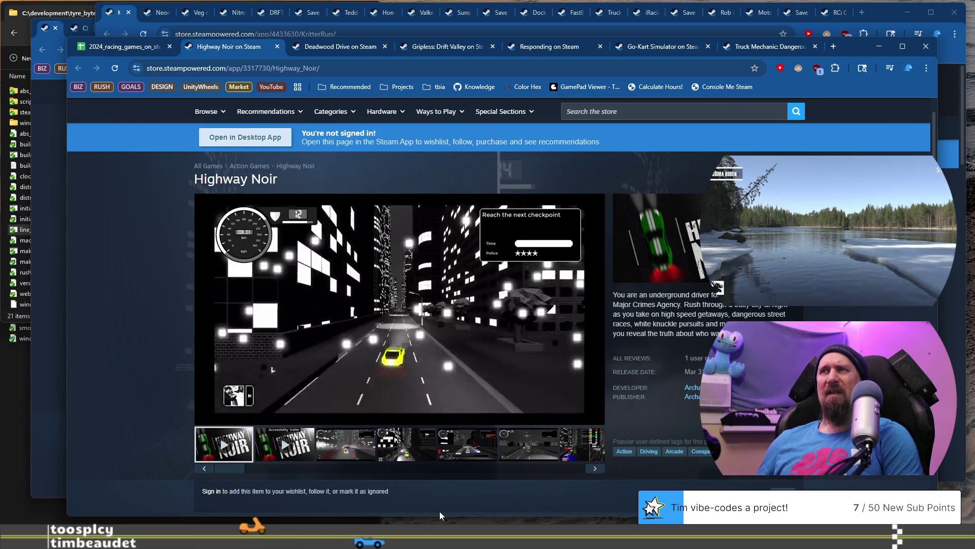
pyautogui.click(447, 402)
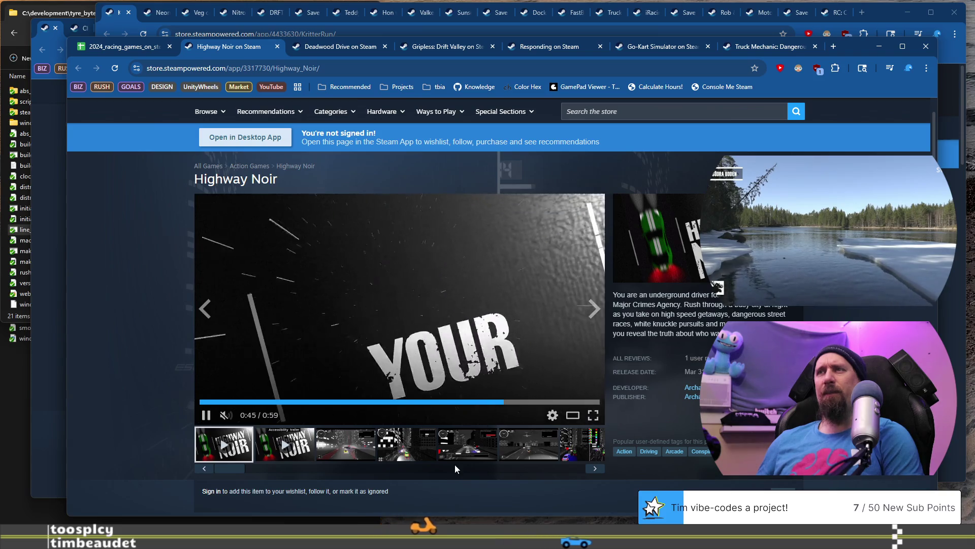
pyautogui.click(504, 402)
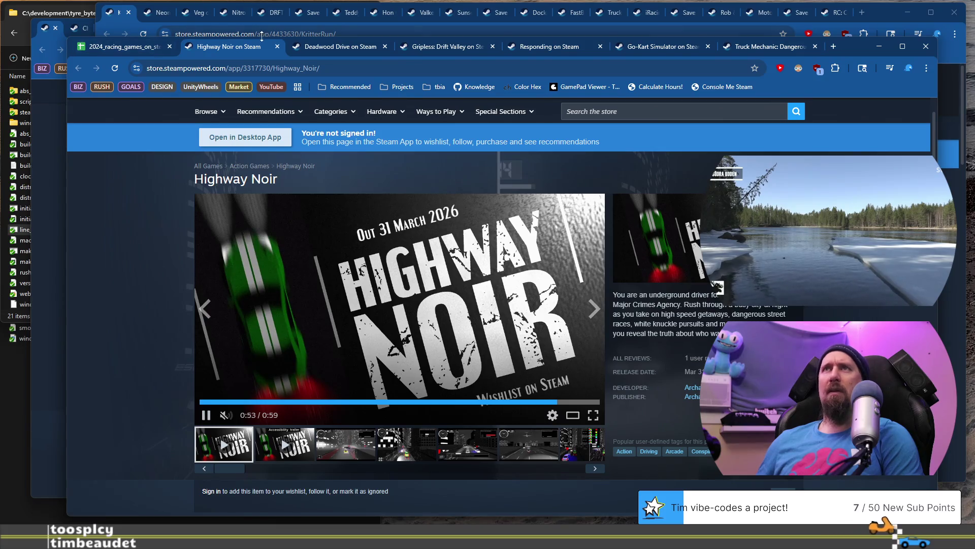
# Open the Saddle Up and Drive store page from its link in cell B949
pyautogui.click(164, 51)
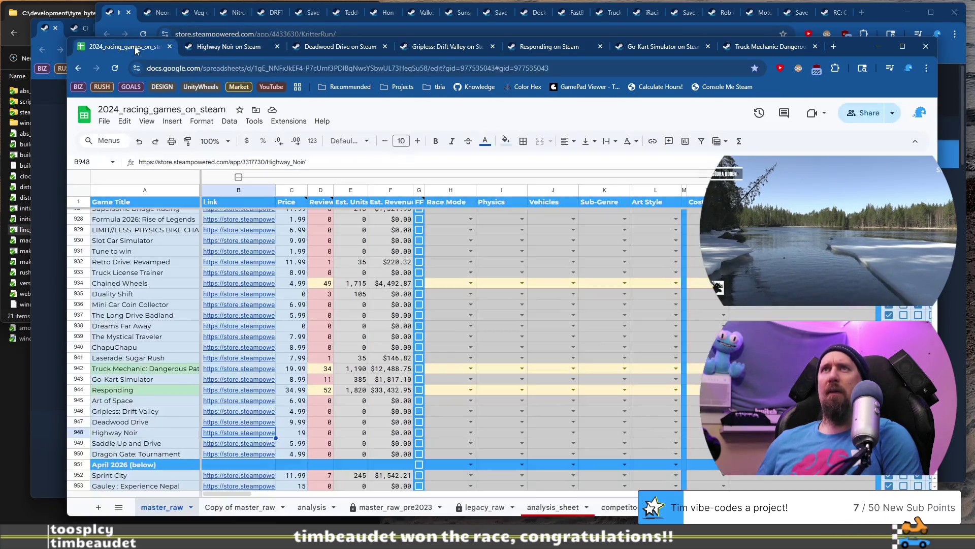
pyautogui.click(146, 433)
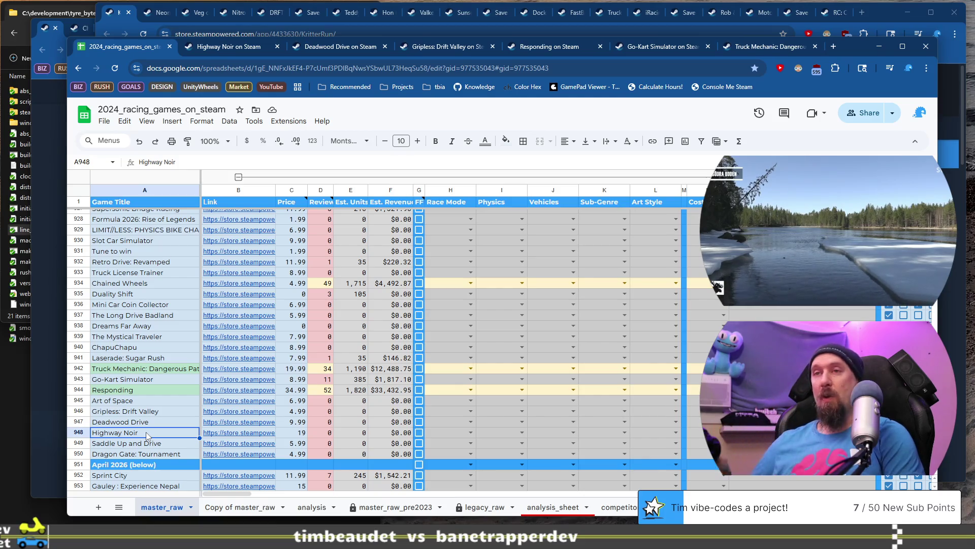
pyautogui.press('Down')
pyautogui.click(239, 445)
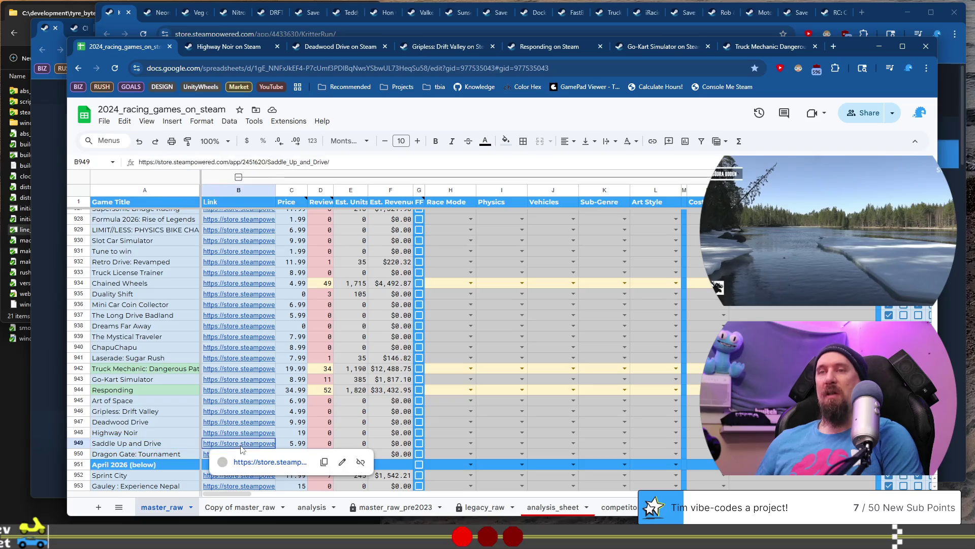
pyautogui.click(254, 460)
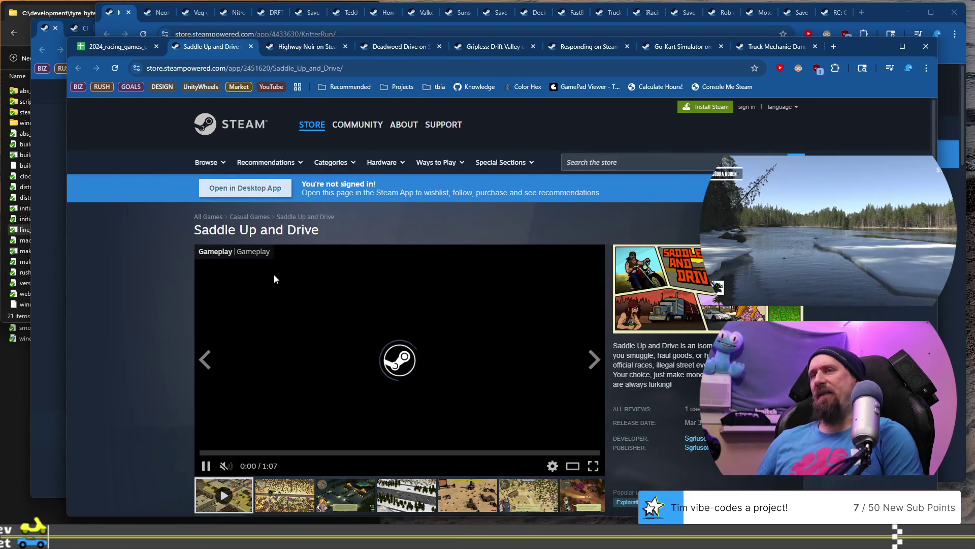
# Browse Saddle Up and Drive's screenshots: desert, snowy race, race start grid and hospital ambulance
pyautogui.scroll(-1, 273, 278)
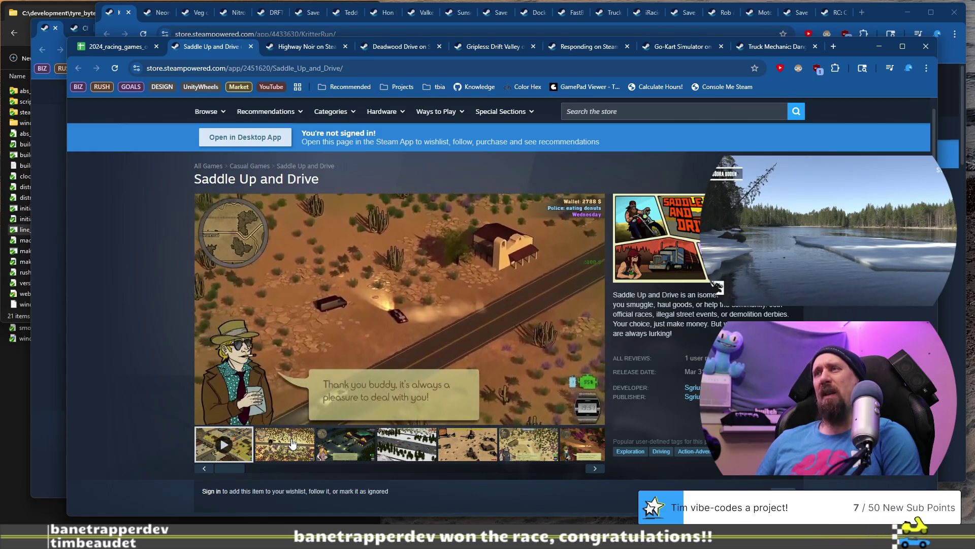
pyautogui.click(292, 444)
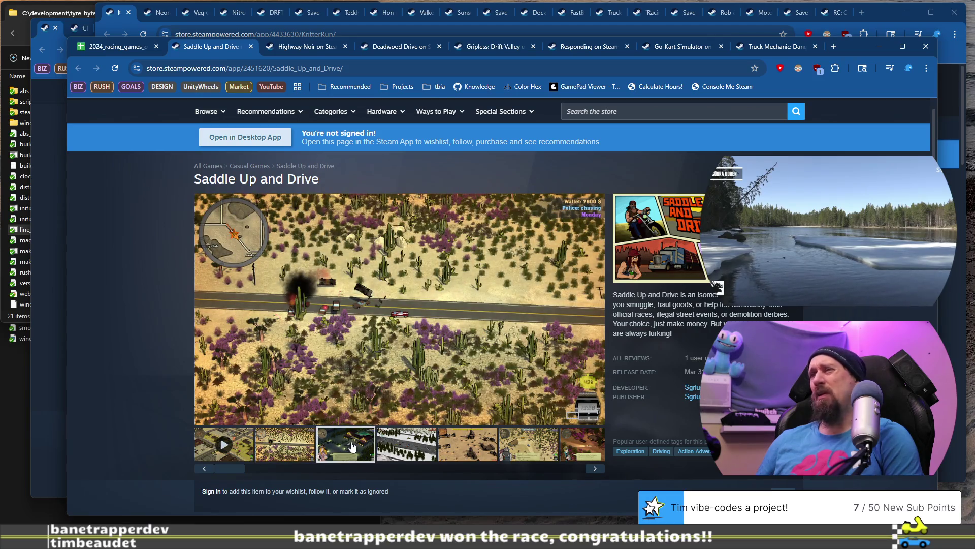
pyautogui.click(419, 445)
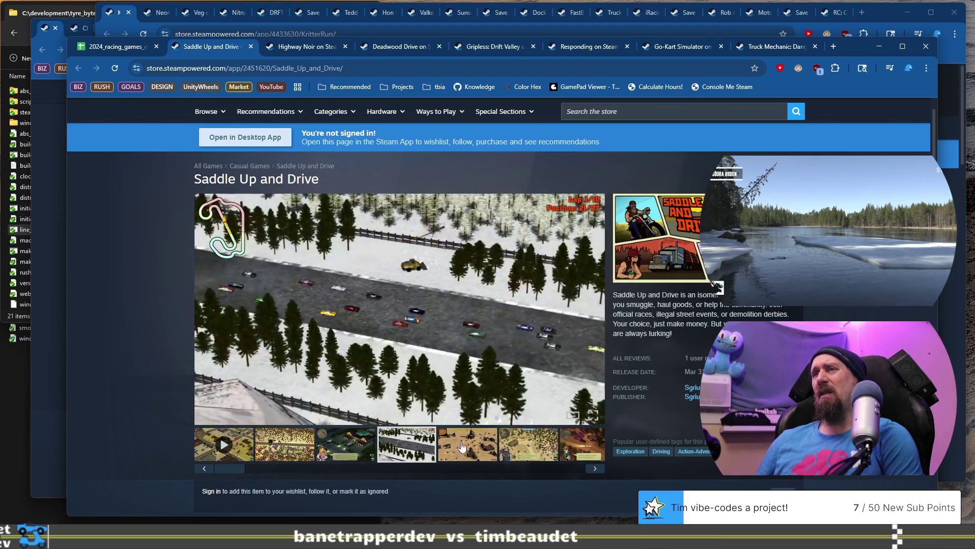
pyautogui.click(516, 450)
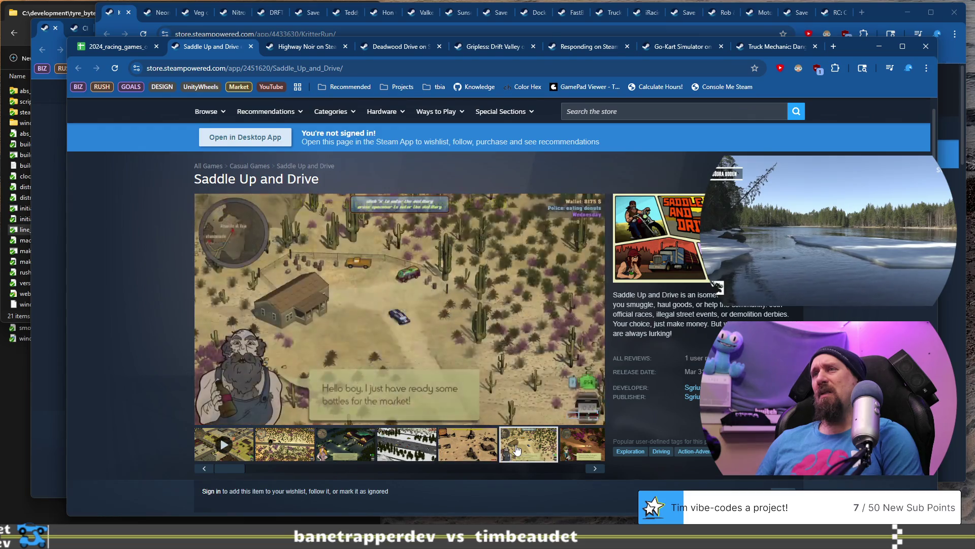
pyautogui.click(582, 452)
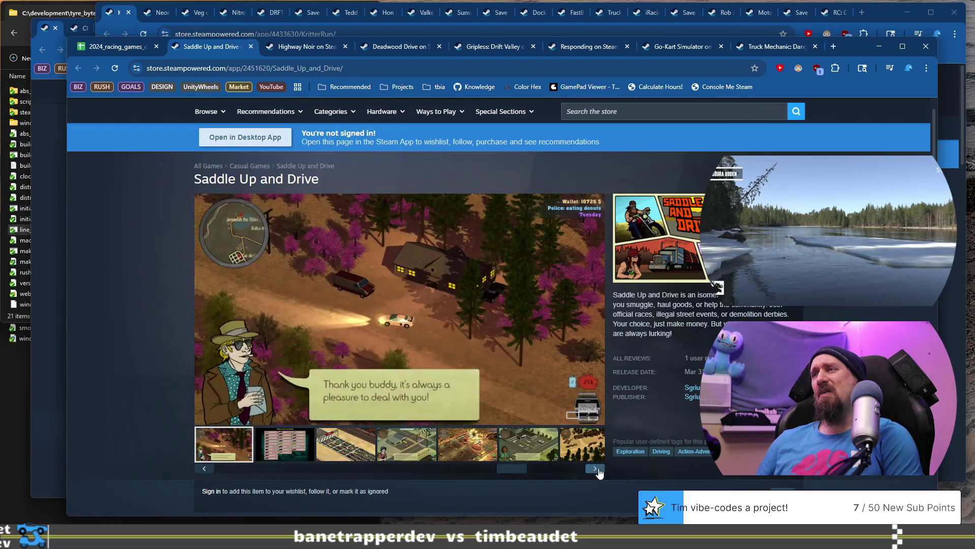
pyautogui.click(598, 471)
pyautogui.click(597, 469)
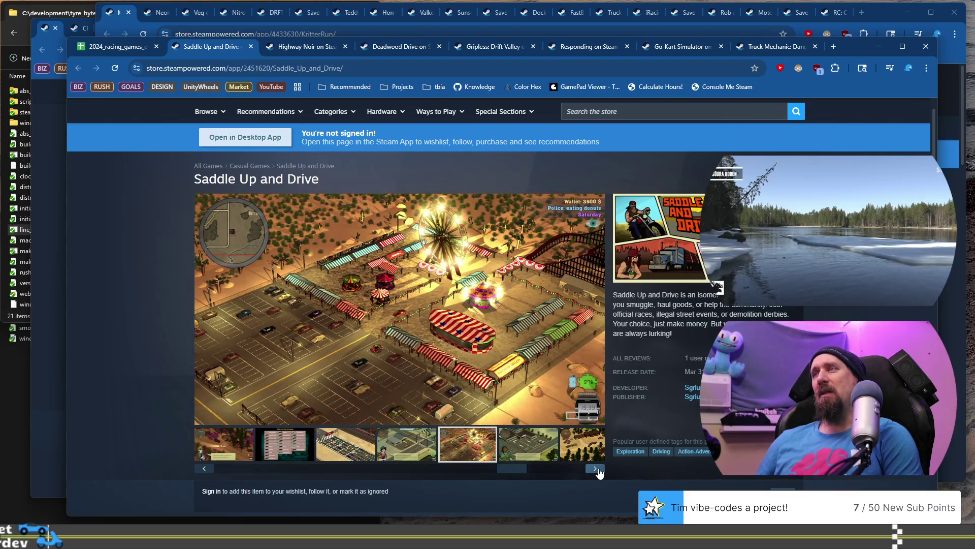
pyautogui.click(598, 470)
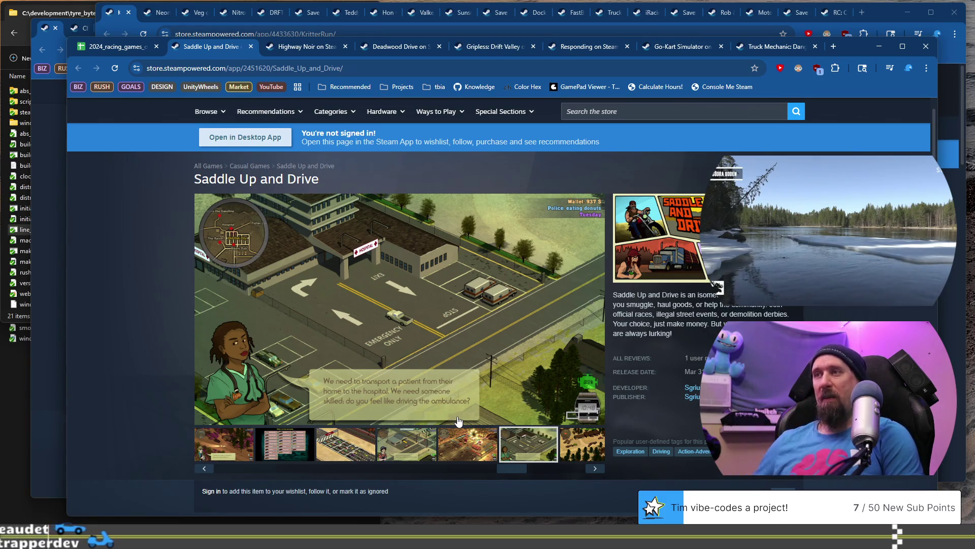
# View the forest logging and desert UFO shots, then revisit garage repair and desert highway
pyautogui.moveTo(510, 471); pyautogui.dragTo(578, 469)
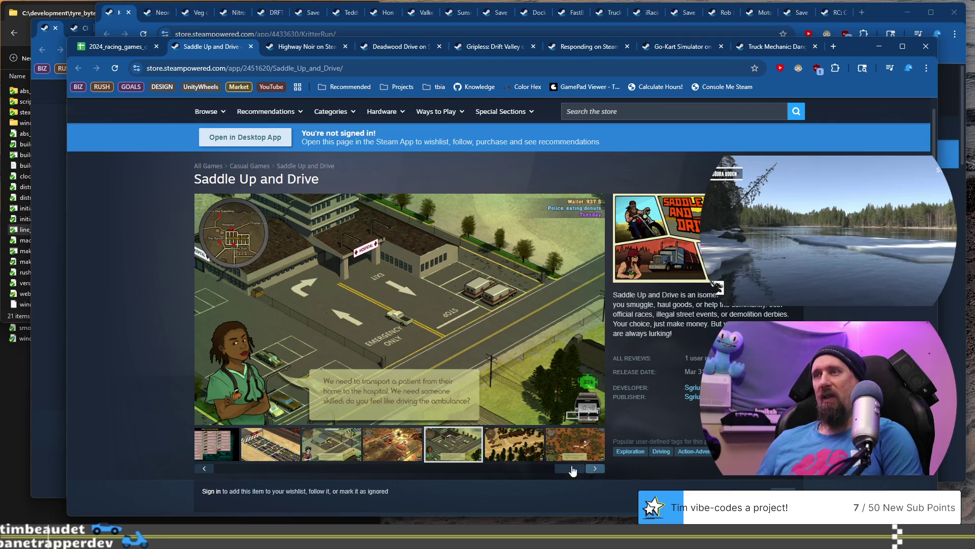
pyautogui.click(581, 453)
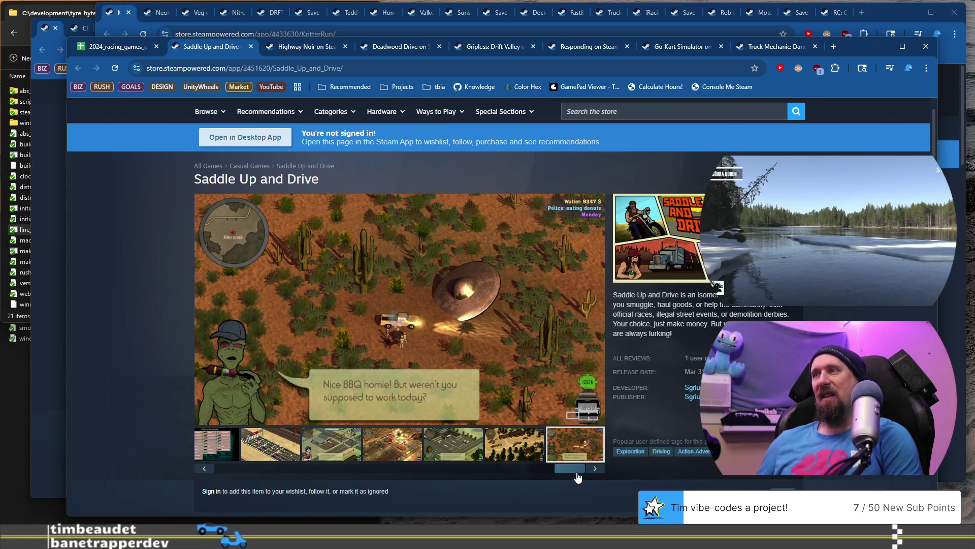
pyautogui.moveTo(578, 476); pyautogui.dragTo(520, 471)
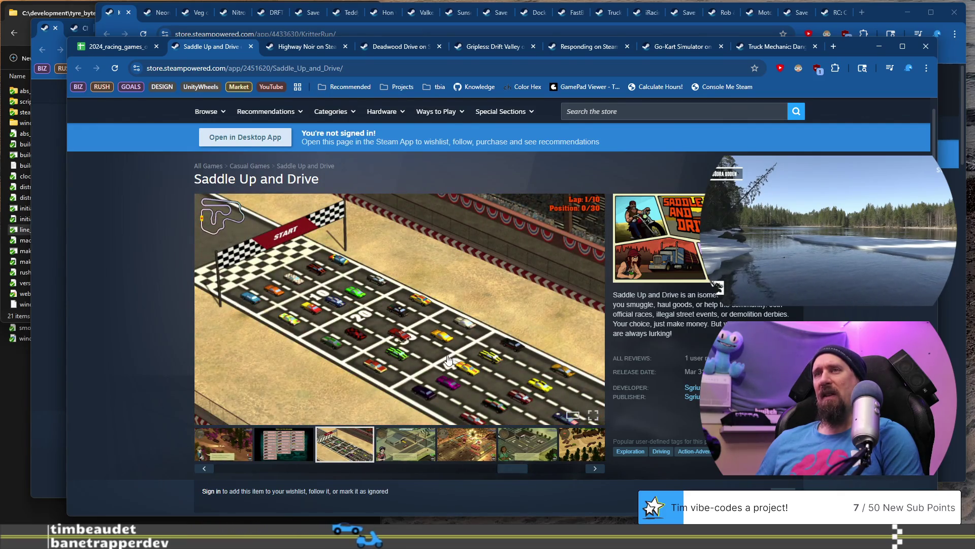
pyautogui.click(391, 450)
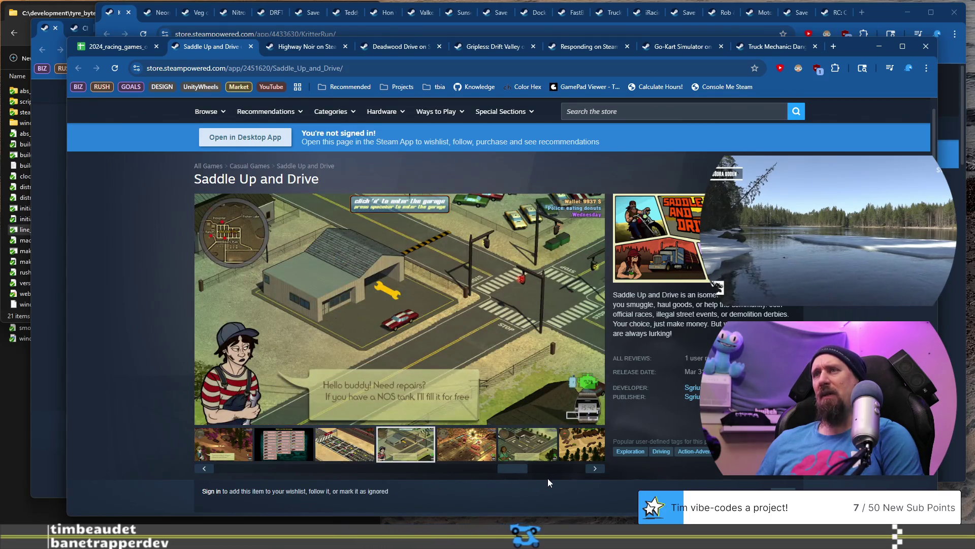
pyautogui.moveTo(512, 468); pyautogui.dragTo(231, 470)
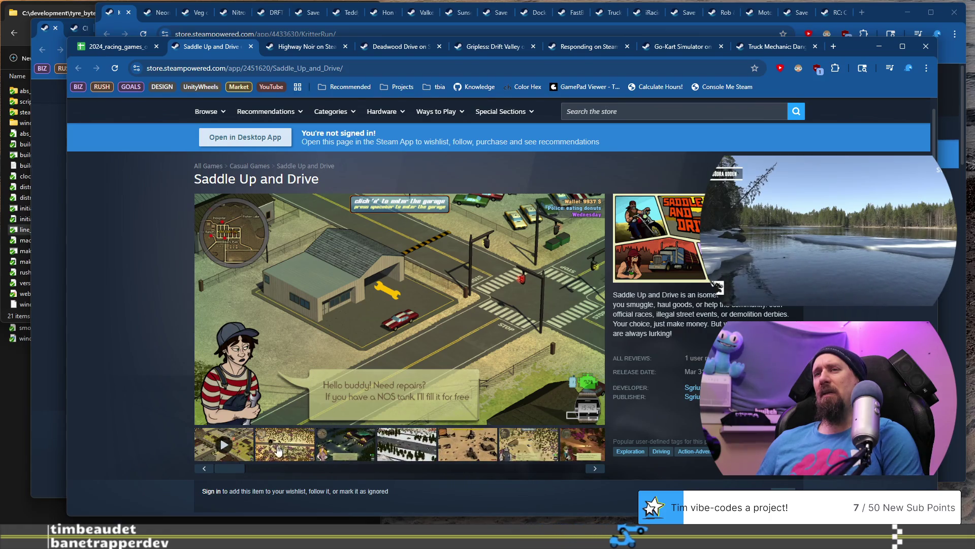
pyautogui.click(278, 451)
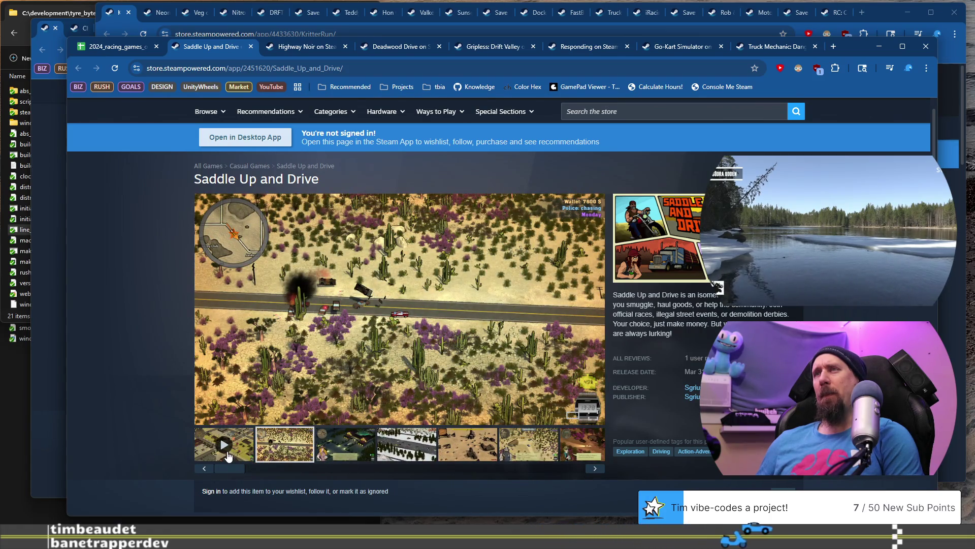
# Replay the trailer and scroll down through the mature content notes and system requirements
pyautogui.click(227, 455)
pyautogui.scroll(-15, 248, 302)
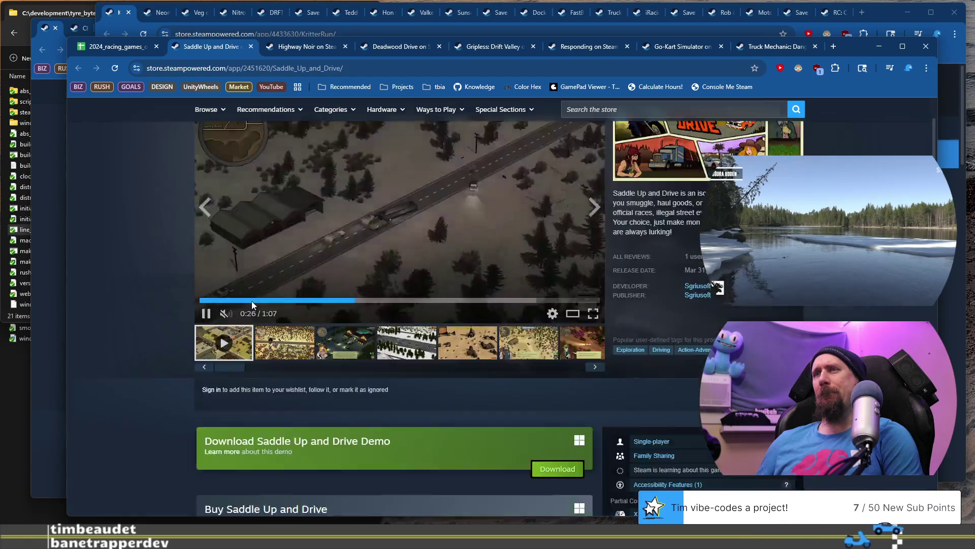
pyautogui.scroll(-9, 238, 305)
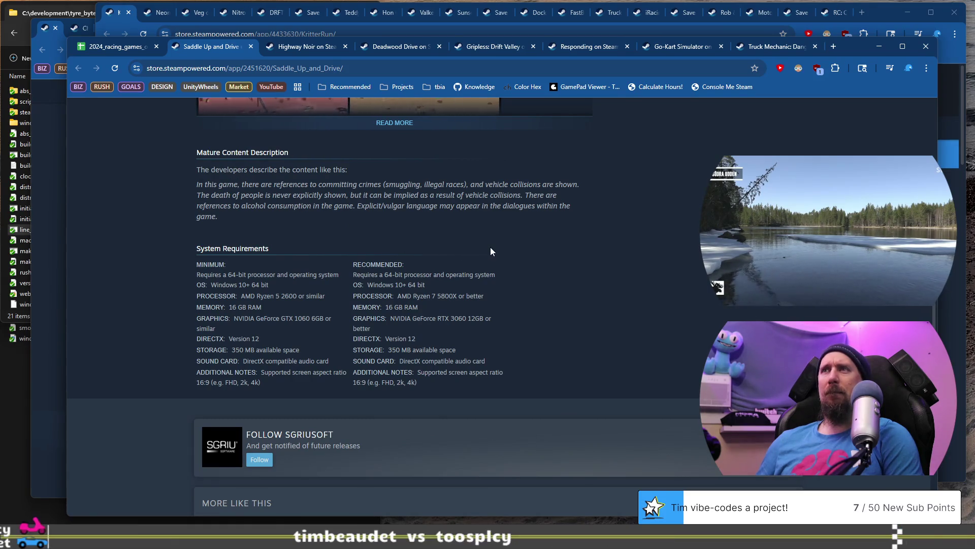
pyautogui.scroll(-8, 490, 247)
pyautogui.scroll(-5, 490, 251)
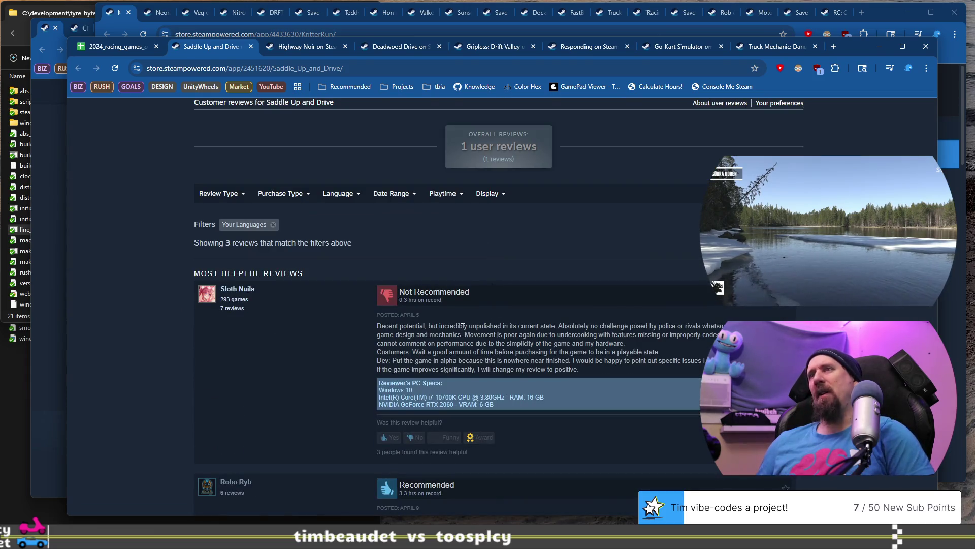
# Highlight the first review's complaints about no challenge, poor movement and missing features
pyautogui.moveTo(582, 335); pyautogui.dragTo(583, 344)
pyautogui.scroll(-1, 612, 286)
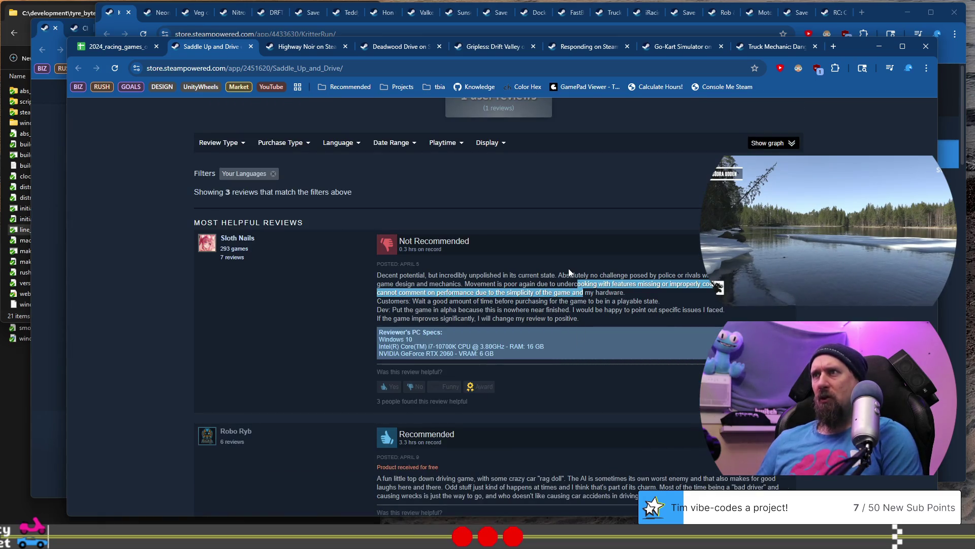
pyautogui.moveTo(574, 275); pyautogui.dragTo(635, 276)
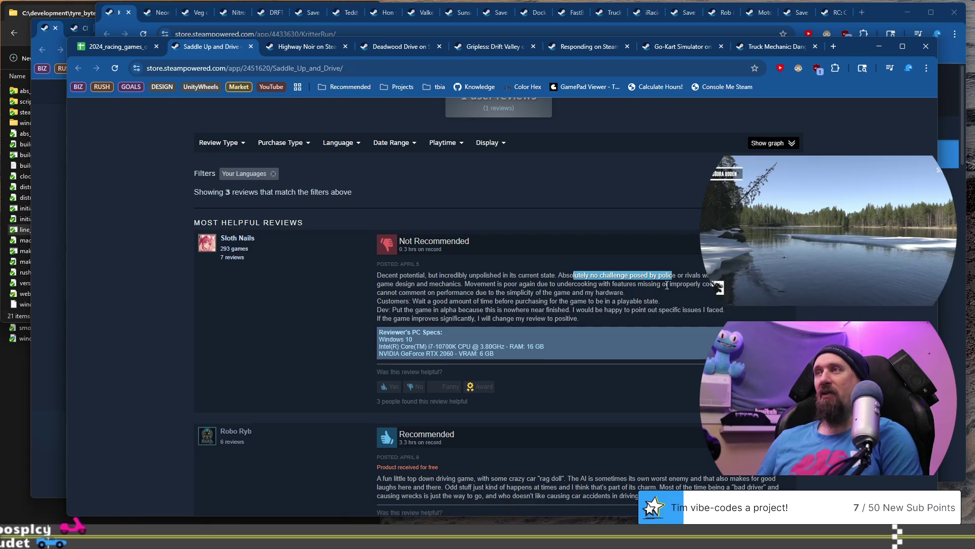
pyautogui.moveTo(471, 283)
pyautogui.mouseDown()
pyautogui.moveTo(621, 292)
pyautogui.moveTo(614, 298)
pyautogui.mouseUp()
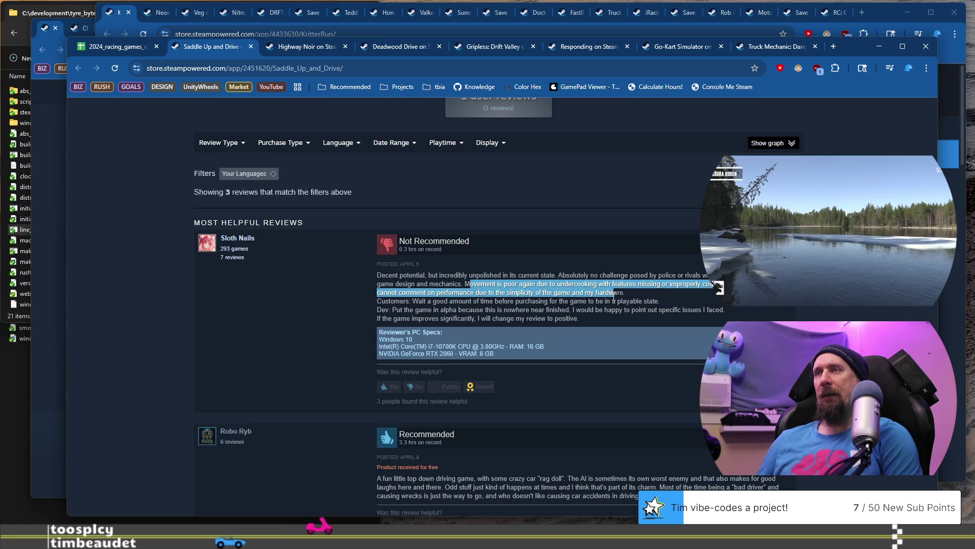
pyautogui.moveTo(503, 284)
pyautogui.mouseDown()
pyautogui.moveTo(663, 276)
pyautogui.moveTo(681, 286)
pyautogui.mouseUp()
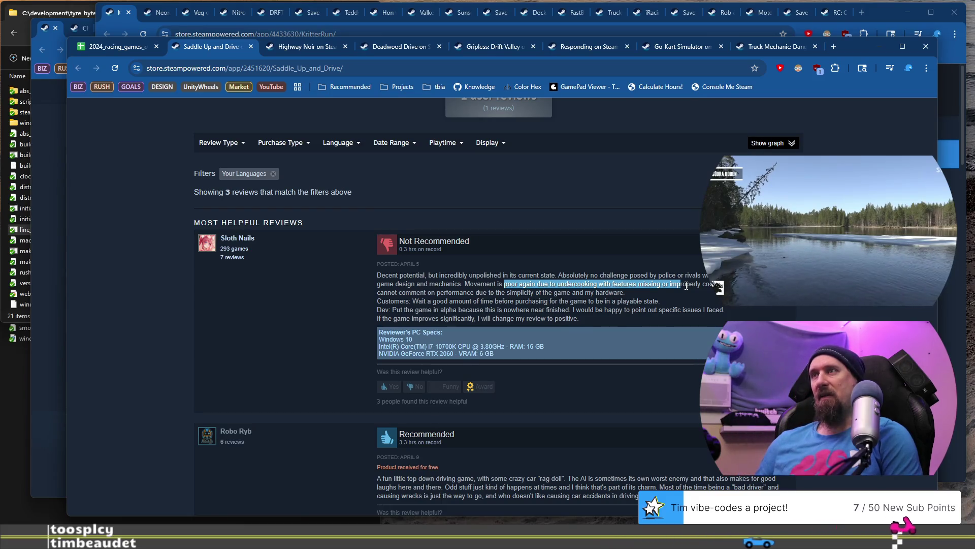
pyautogui.click(510, 301)
# Scroll to the third review and highlight its passage on inconsistent damage and floaty driving
pyautogui.scroll(15, 453, 301)
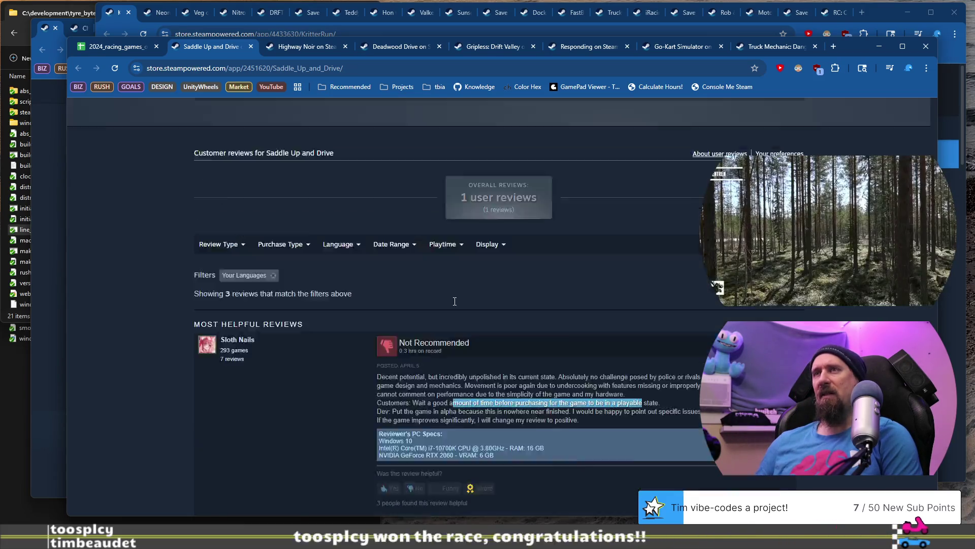
pyautogui.scroll(5, 453, 305)
pyautogui.scroll(-7, 453, 305)
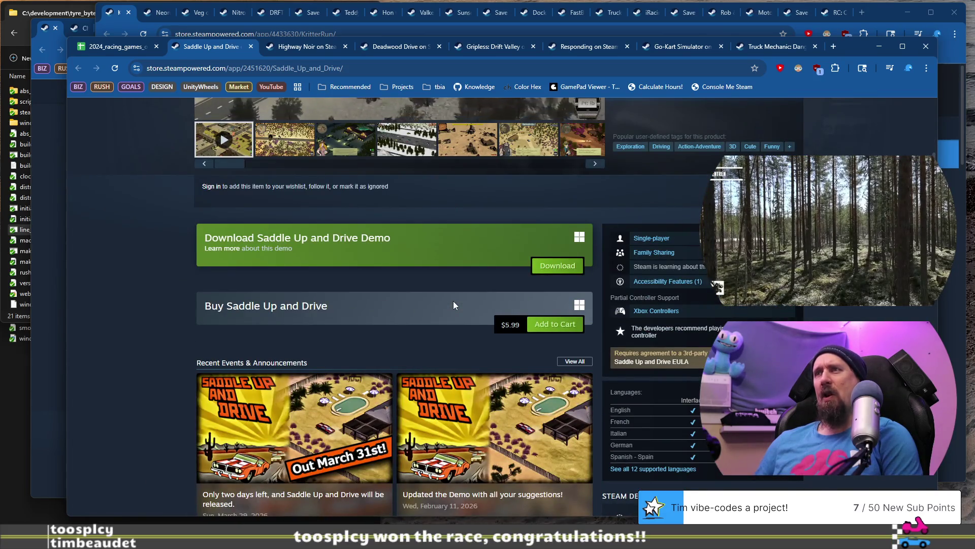
pyautogui.scroll(-8, 453, 304)
pyautogui.scroll(-20, 541, 304)
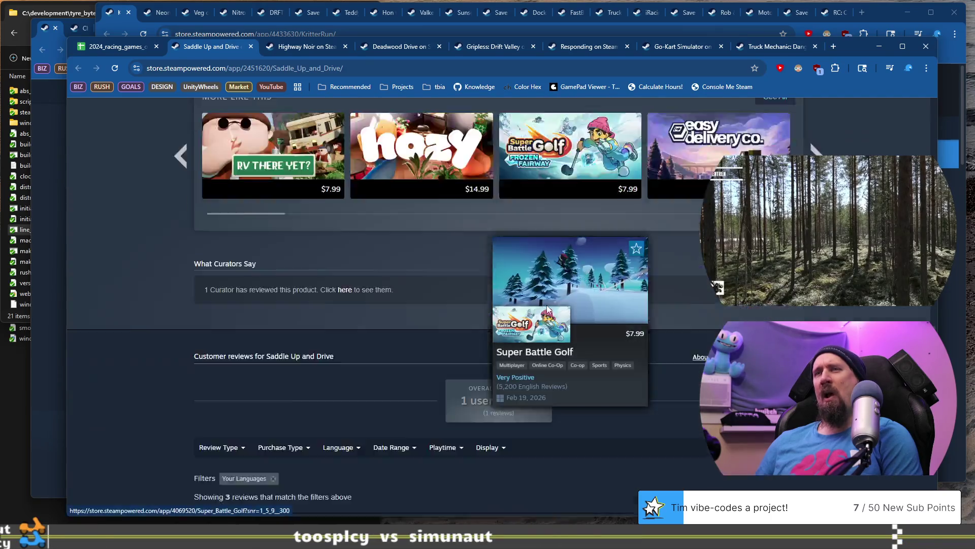
pyautogui.scroll(-3, 549, 308)
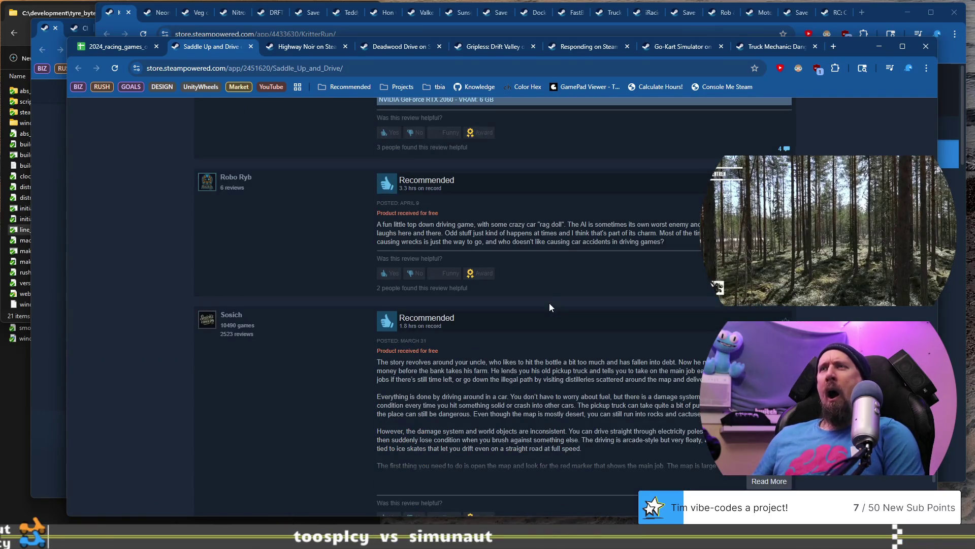
pyautogui.scroll(-2, 495, 255)
pyautogui.moveTo(494, 251)
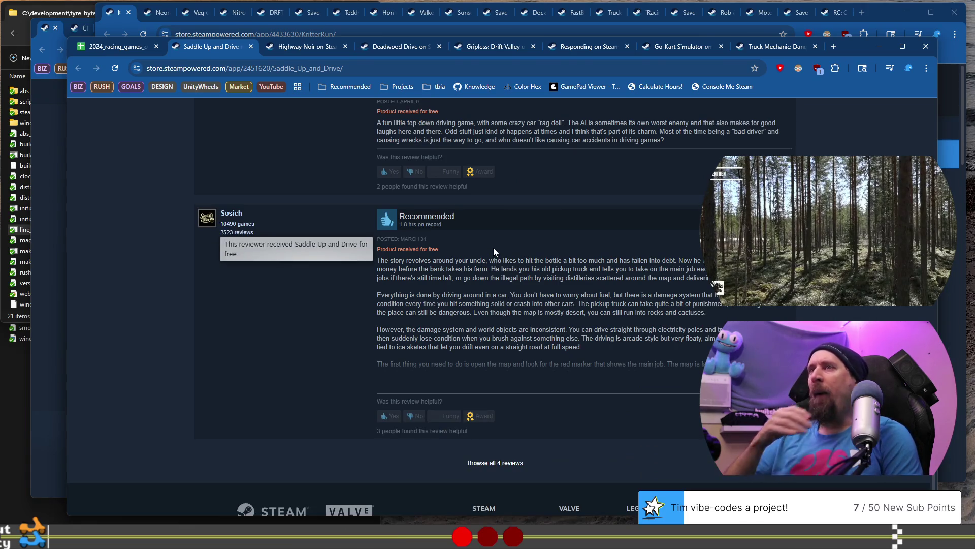
pyautogui.moveTo(462, 257)
pyautogui.mouseDown()
pyautogui.moveTo(559, 269)
pyautogui.moveTo(541, 286)
pyautogui.mouseUp()
pyautogui.click(459, 302)
pyautogui.moveTo(433, 296)
pyautogui.mouseDown()
pyautogui.moveTo(527, 339)
pyautogui.moveTo(590, 348)
pyautogui.mouseUp()
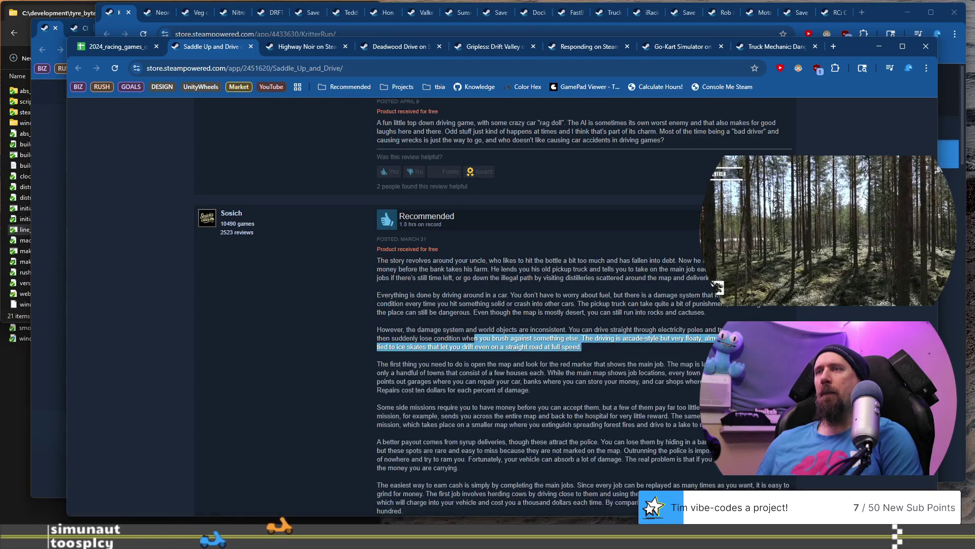
# Highlight the short recommended review, then return to the racing games spreadsheet
pyautogui.scroll(-1, 577, 363)
pyautogui.scroll(-3, 554, 355)
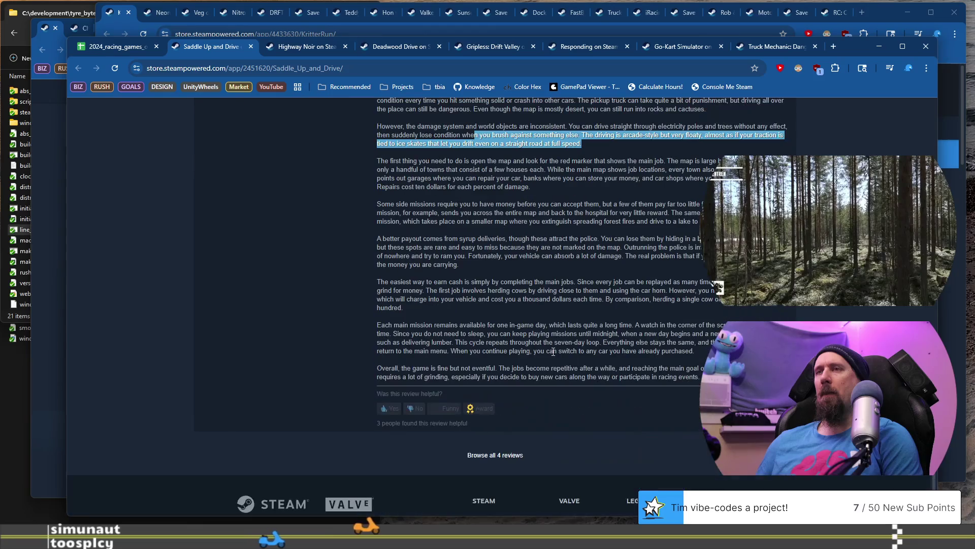
pyautogui.scroll(7, 552, 352)
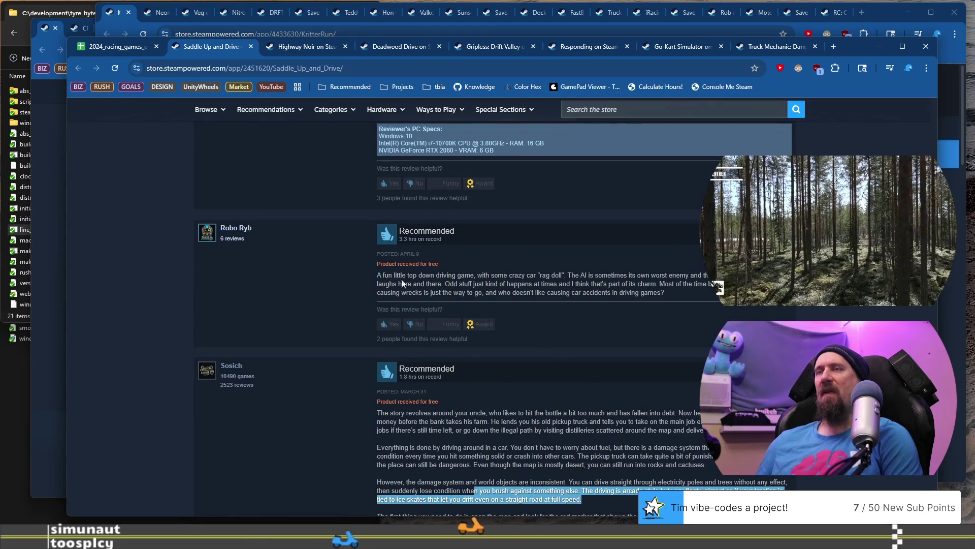
pyautogui.click(389, 271)
pyautogui.moveTo(389, 275); pyautogui.dragTo(604, 293)
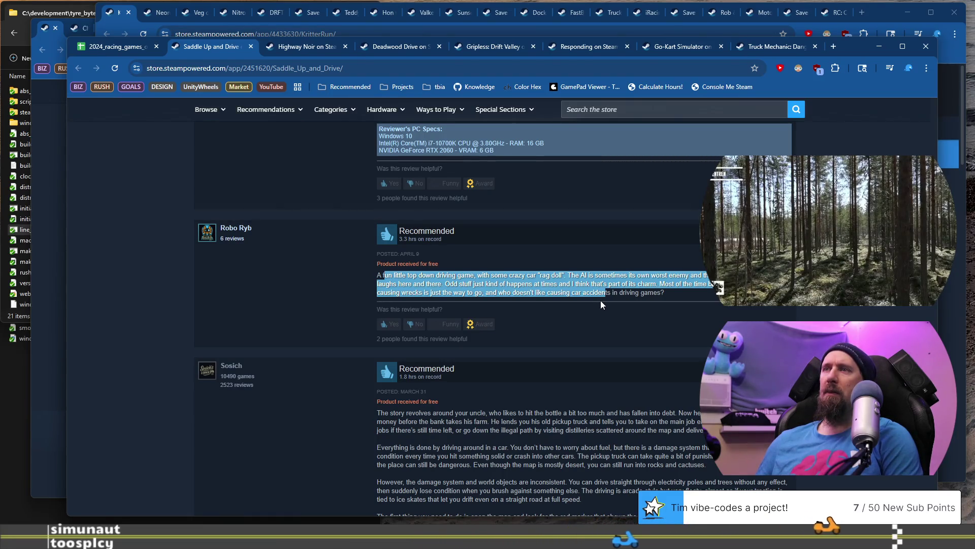
pyautogui.click(142, 45)
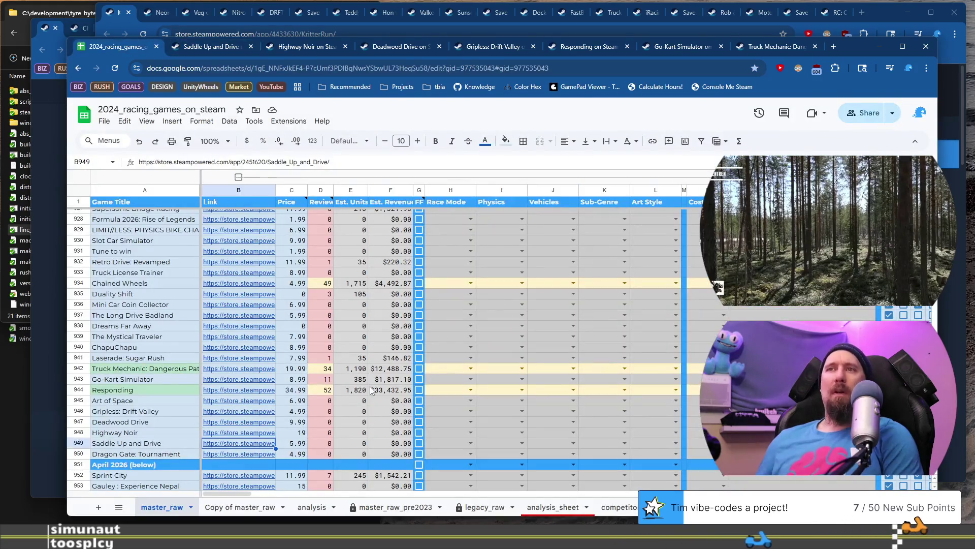
# Open the Dragon Gate: Tournament Steam page from the link in cell B950
pyautogui.click(234, 454)
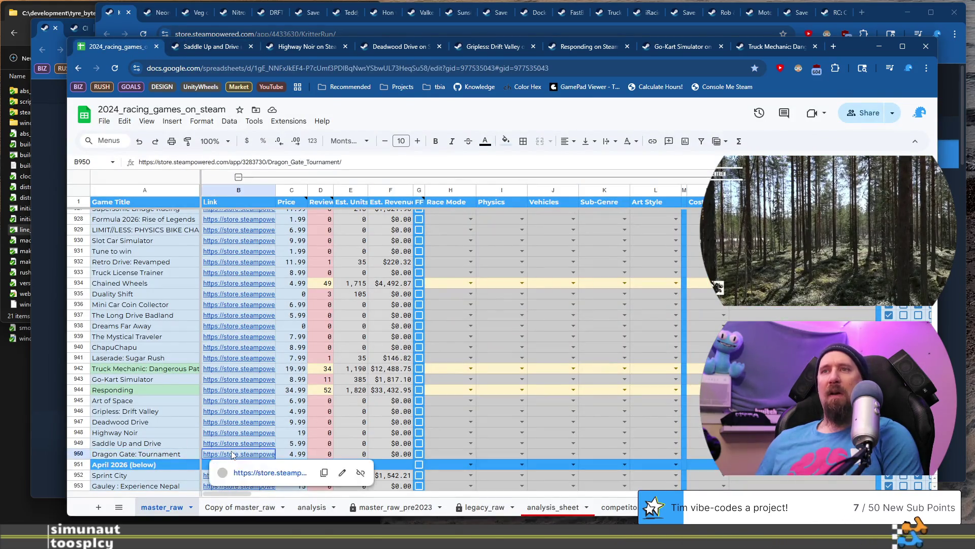
pyautogui.click(281, 472)
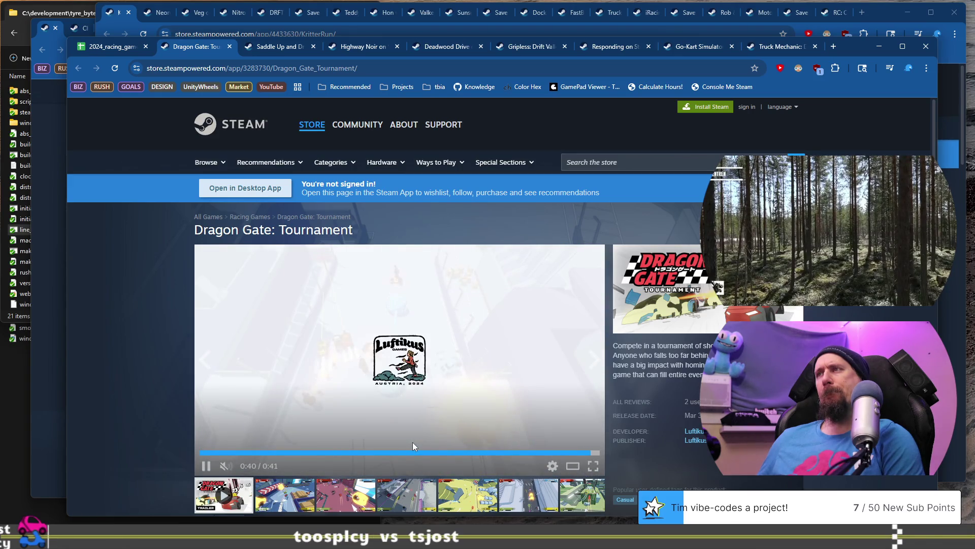
# Browse Dragon Gate: Tournament's third, fourth, fifth and seventh screenshots
pyautogui.scroll(-5, 413, 442)
pyautogui.scroll(4, 454, 338)
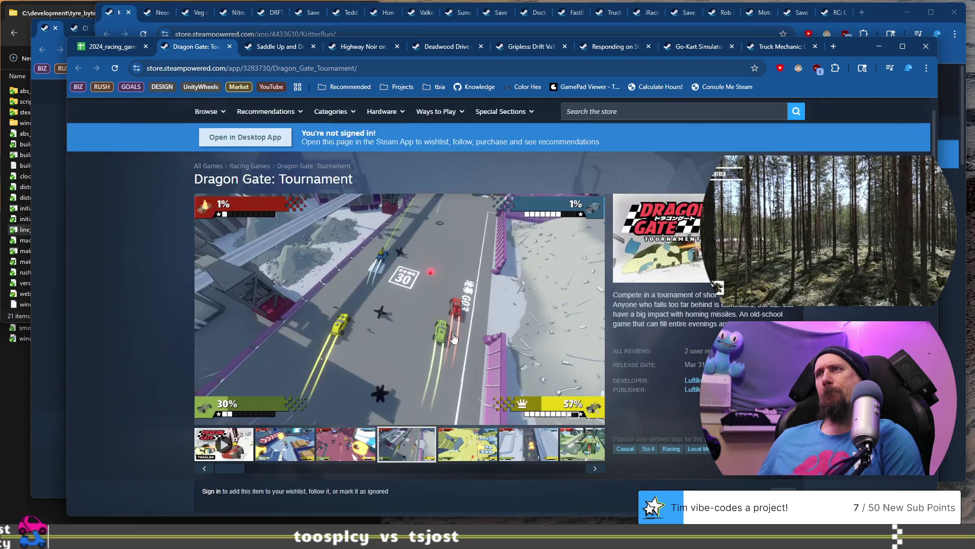
pyautogui.click(470, 447)
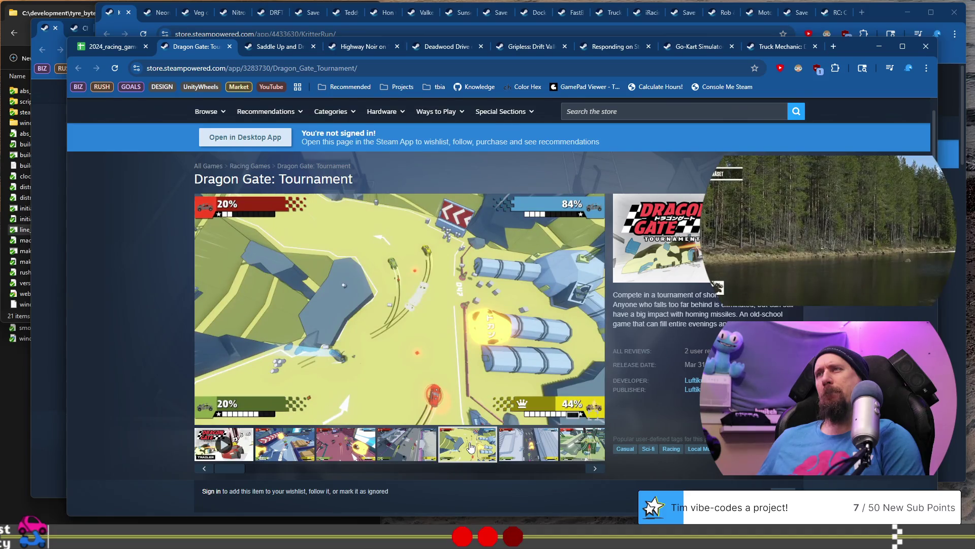
pyautogui.click(421, 445)
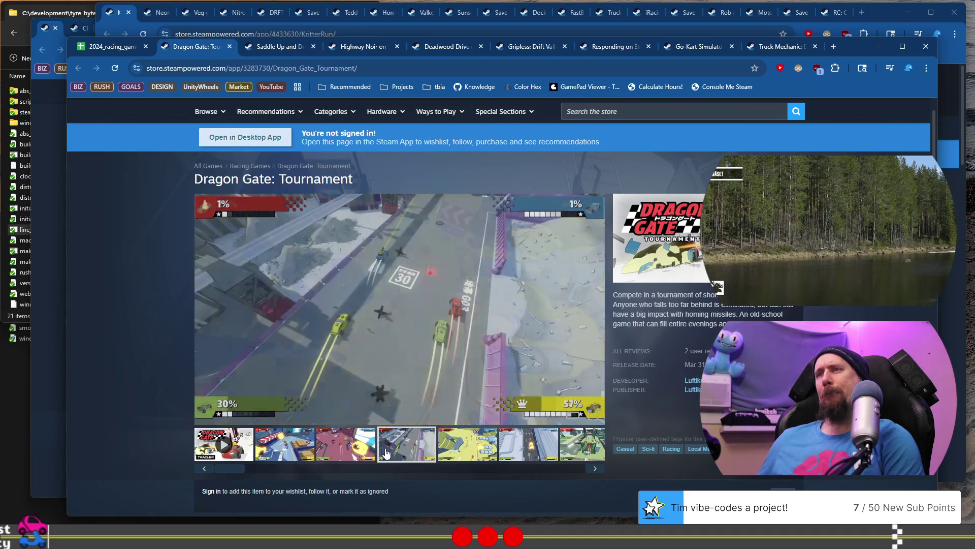
pyautogui.click(346, 453)
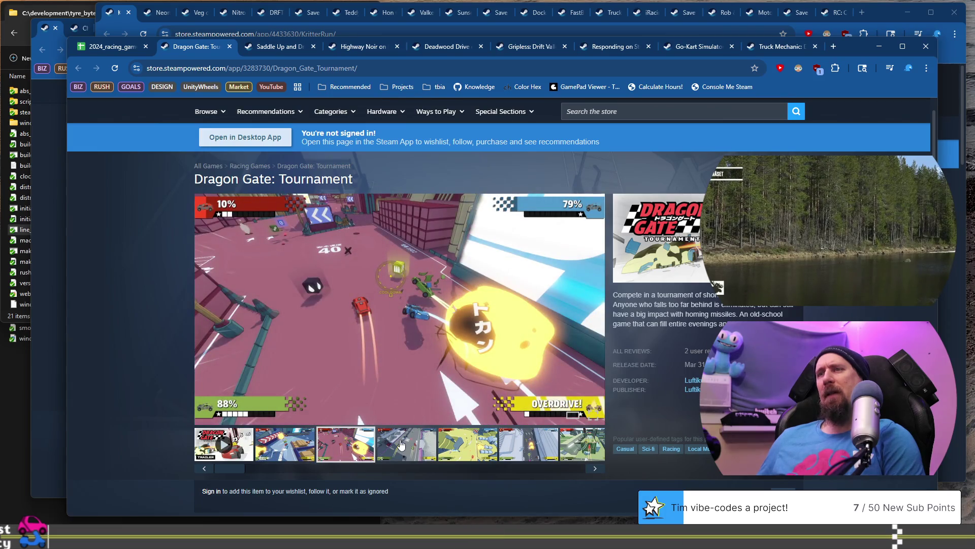
pyautogui.click(401, 445)
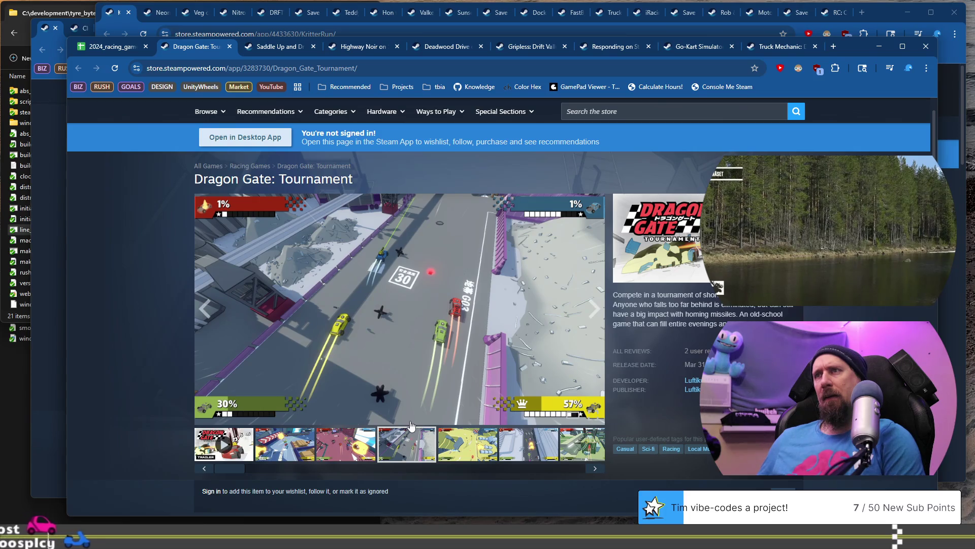
pyautogui.click(584, 445)
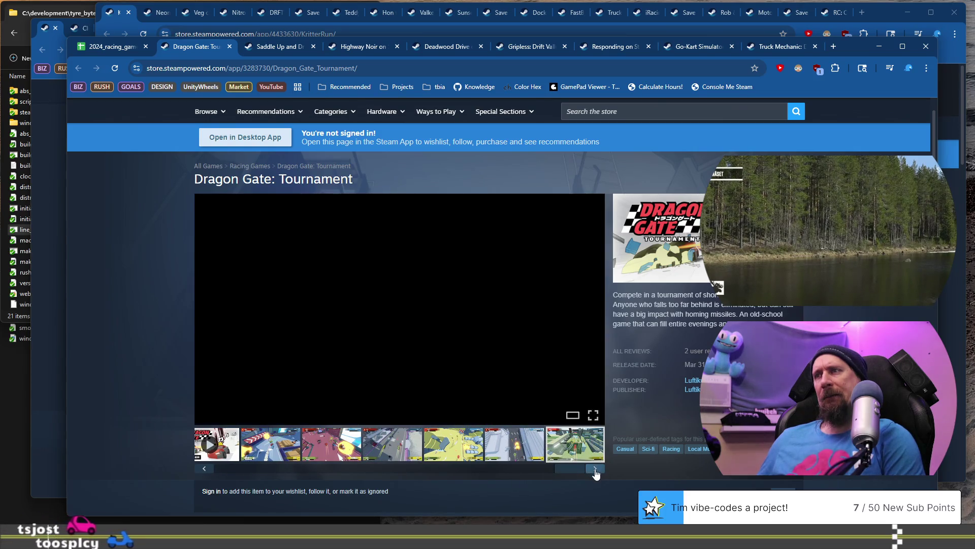
# Let the trailer finish playing, then return to the racing games spreadsheet
pyautogui.click(597, 471)
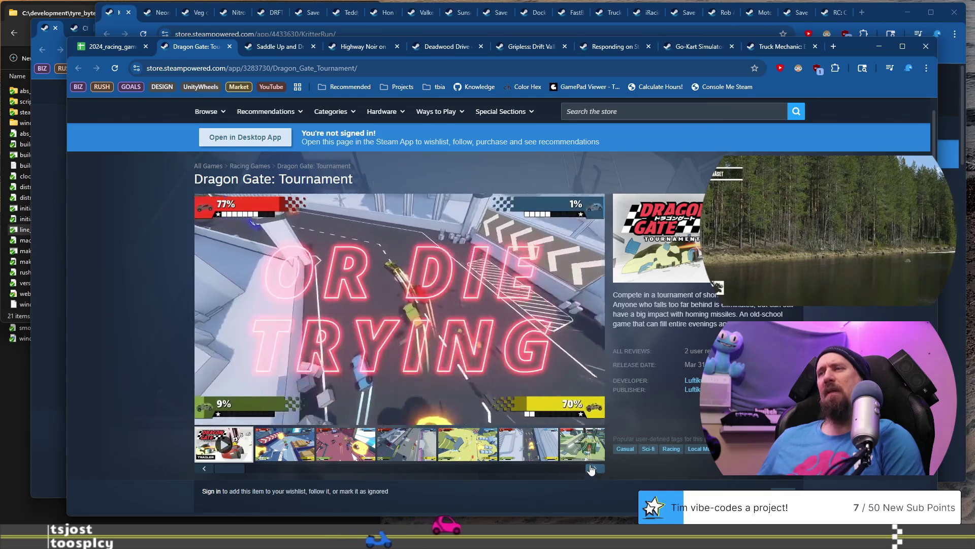
pyautogui.moveTo(547, 418)
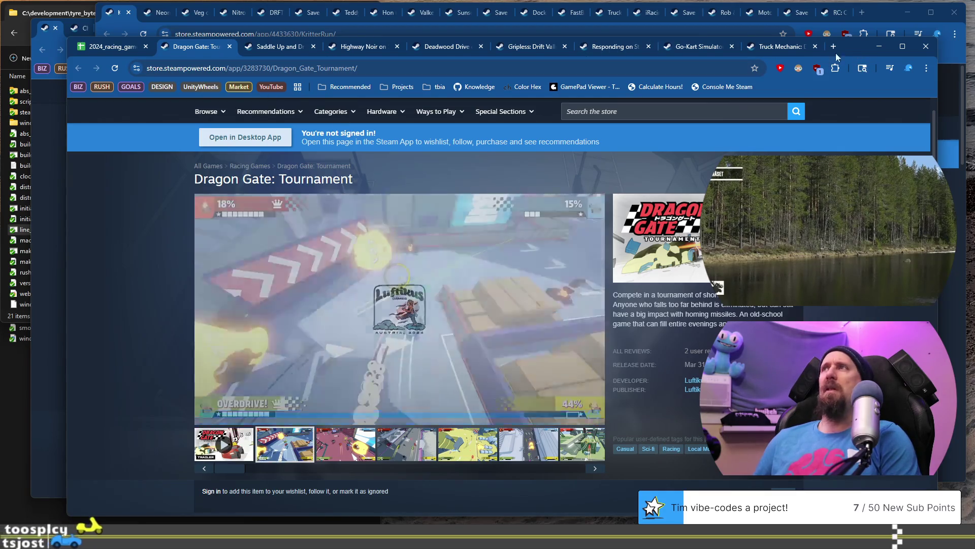
pyautogui.click(113, 47)
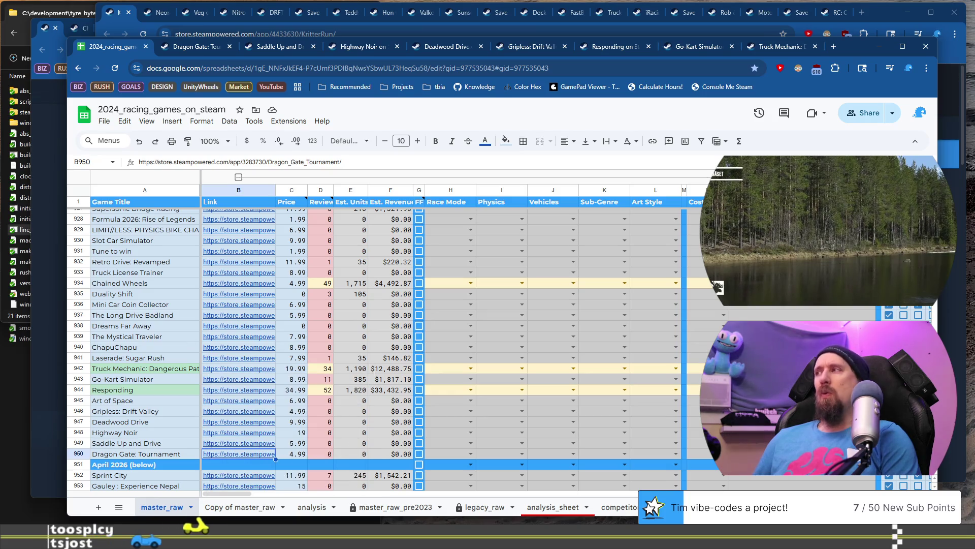
# In the VS Code terminal, recall the last collector command, trim it to its options, and start an 'fl' flag
pyautogui.hotkey('alt', 'Tab')
pyautogui.press('Up')
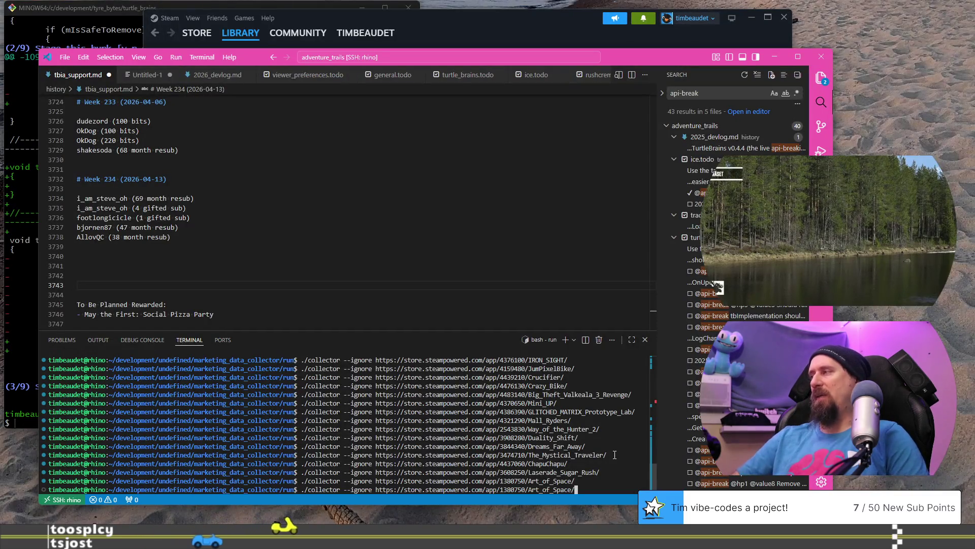
pyautogui.hotkey('ctrl', 'w')
pyautogui.press('BackSpace')
pyautogui.press('BackSpace')
pyautogui.press('BackSpace')
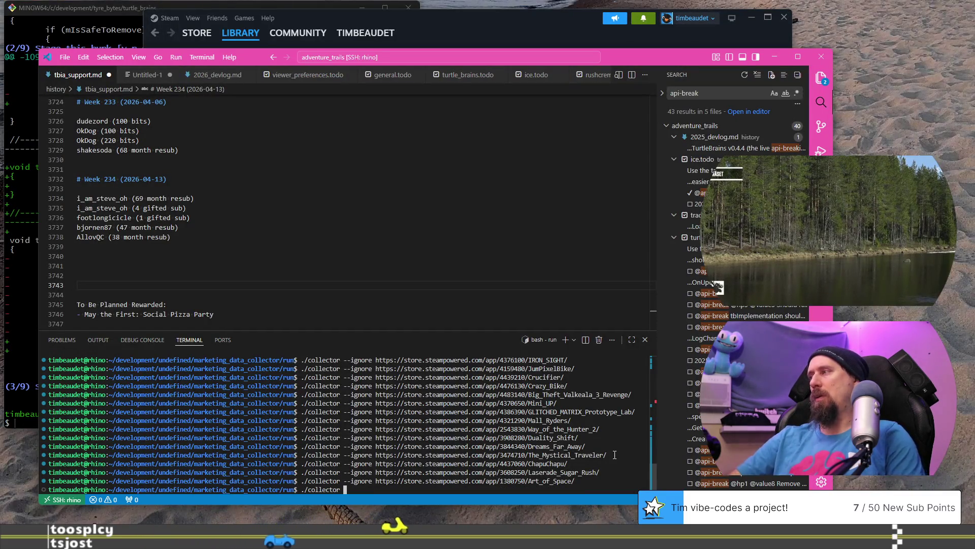
pyautogui.write('--flush')
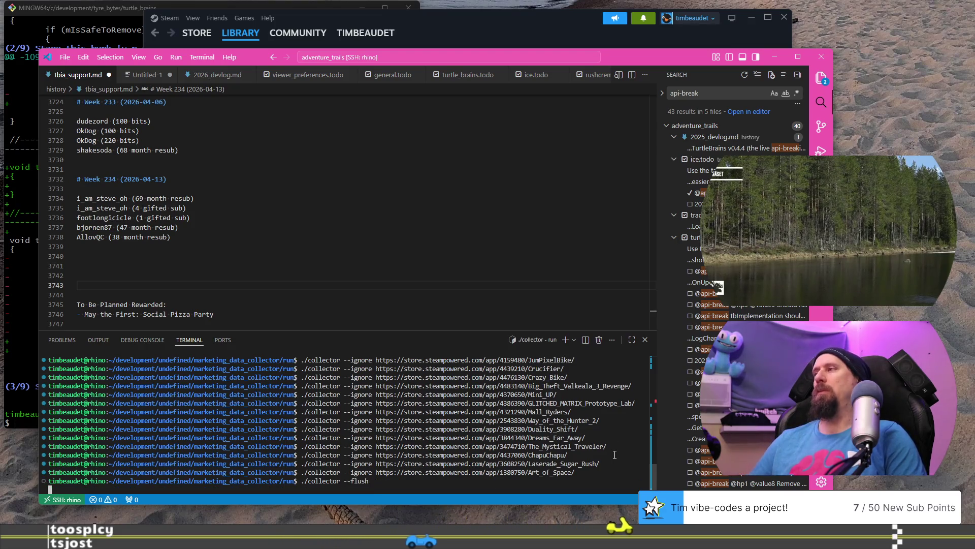
pyautogui.hotkey('alt', 'Tab')
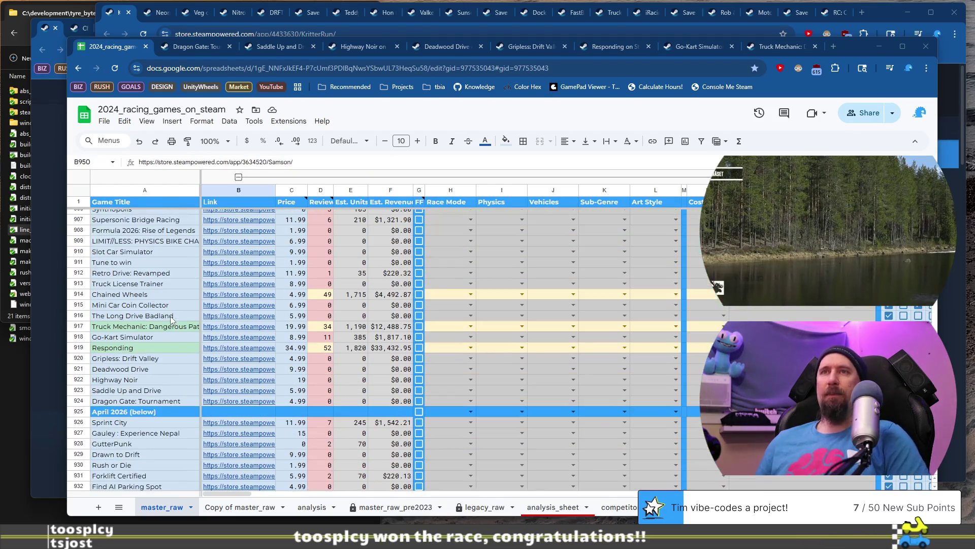
pyautogui.click(157, 402)
pyautogui.scroll(10, 160, 386)
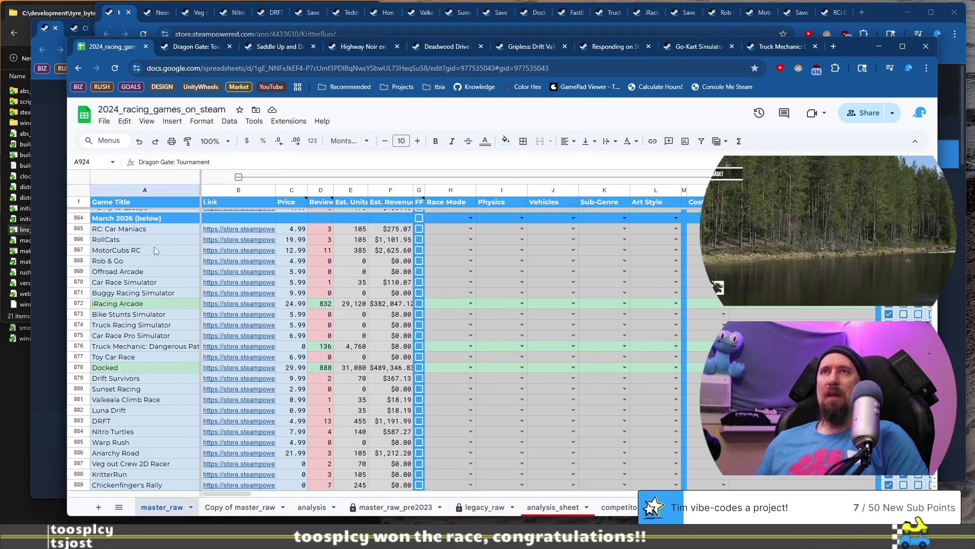
pyautogui.keyDown('shift'); pyautogui.click(154, 231); pyautogui.keyUp('shift')
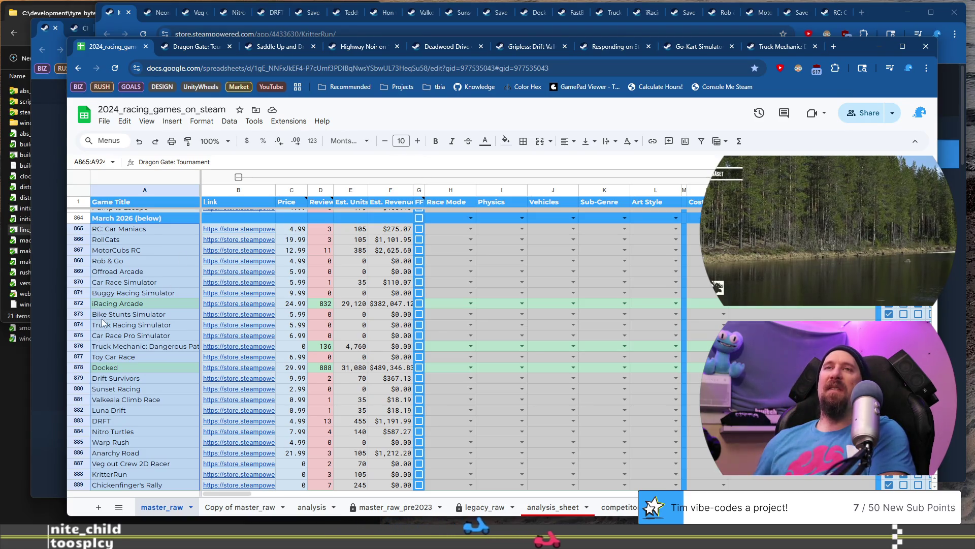
pyautogui.click(148, 378)
pyautogui.scroll(-3, 148, 377)
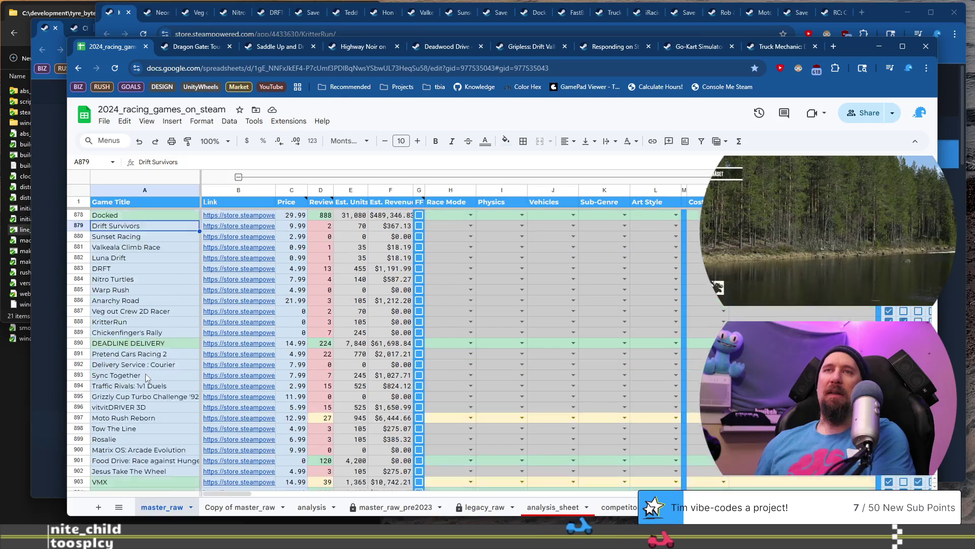
pyautogui.scroll(-1, 148, 377)
pyautogui.click(158, 293)
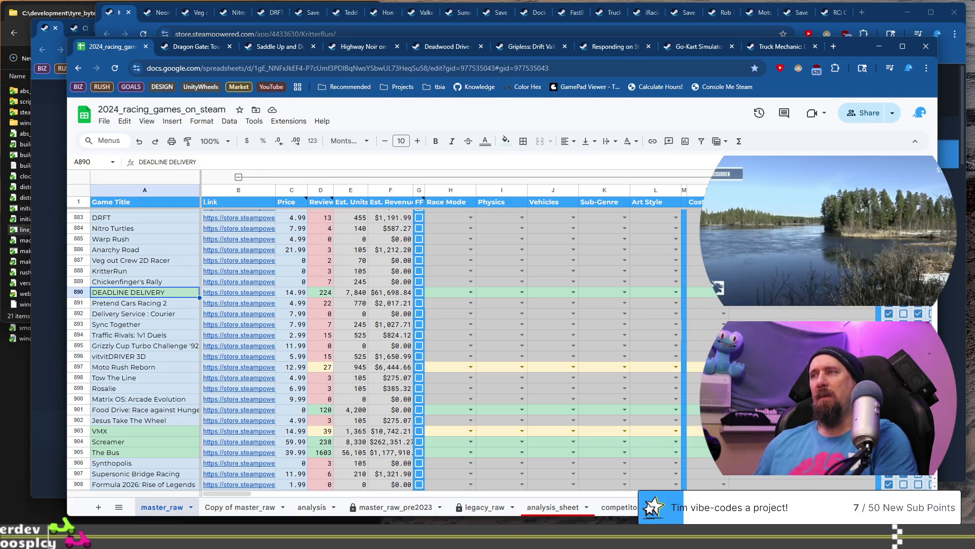
# Set Screamer's cost tier in N904 to AA or AAA
pyautogui.click(706, 441)
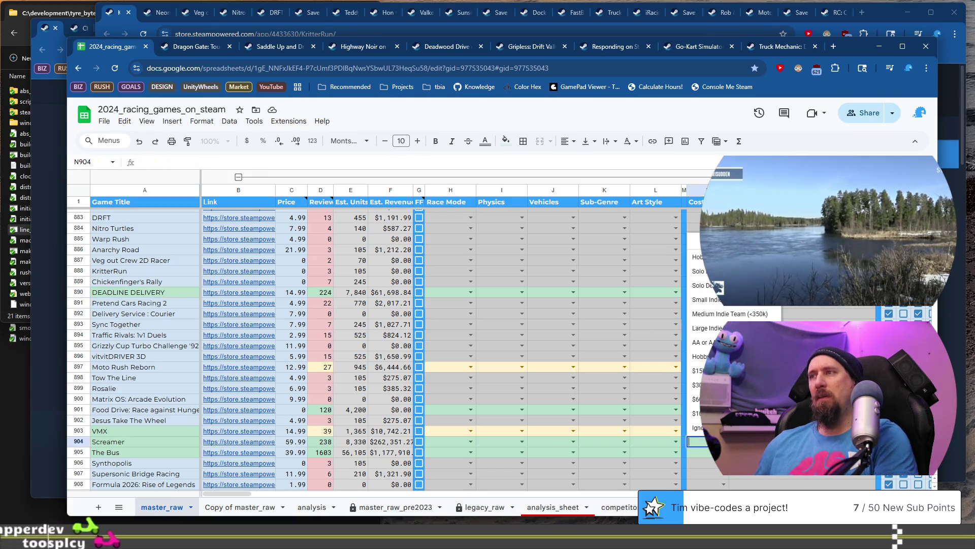
pyautogui.click(702, 342)
pyautogui.scroll(5, 696, 289)
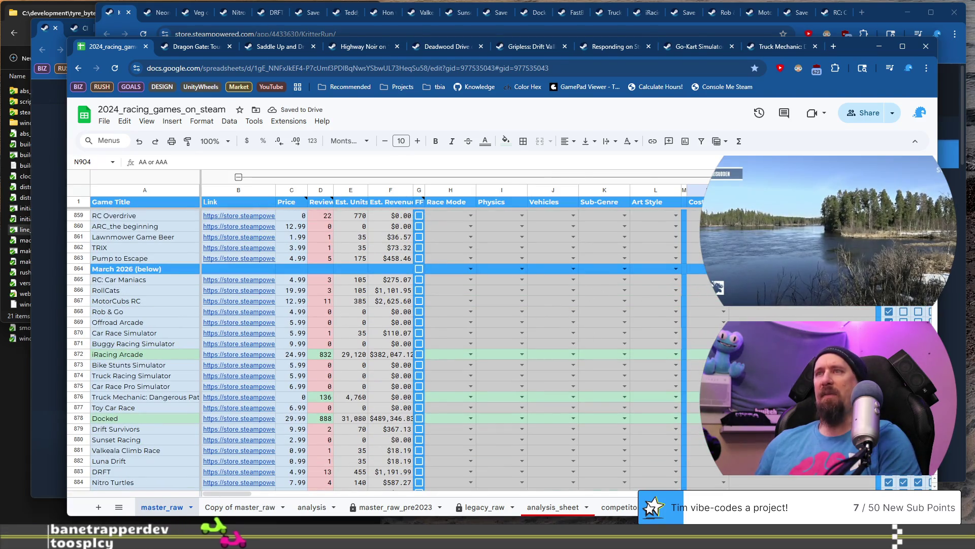
# Set iRacing Arcade's cost tier in N872 to Medium Indie Team (<350k) and dismiss the link preview
pyautogui.click(708, 355)
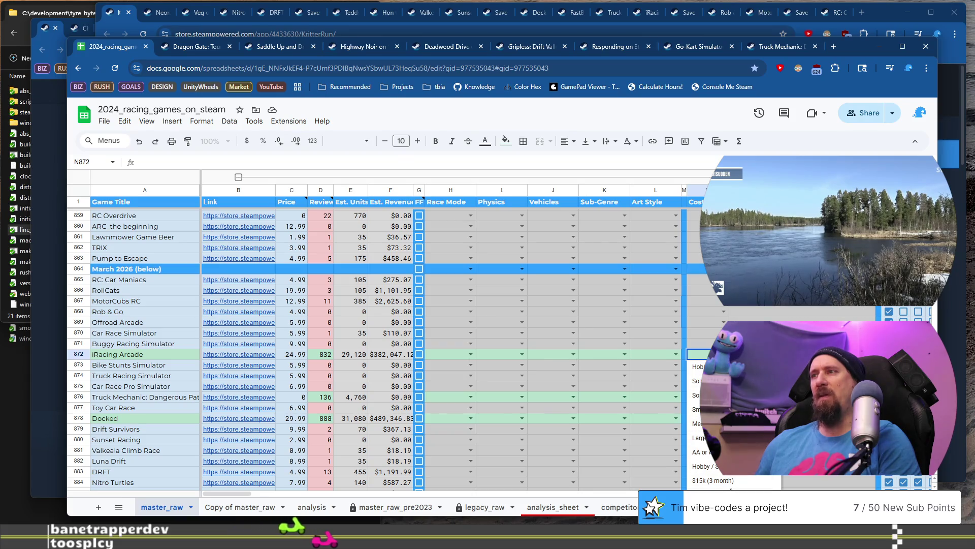
pyautogui.scroll(-2, 733, 487)
pyautogui.scroll(3, 733, 487)
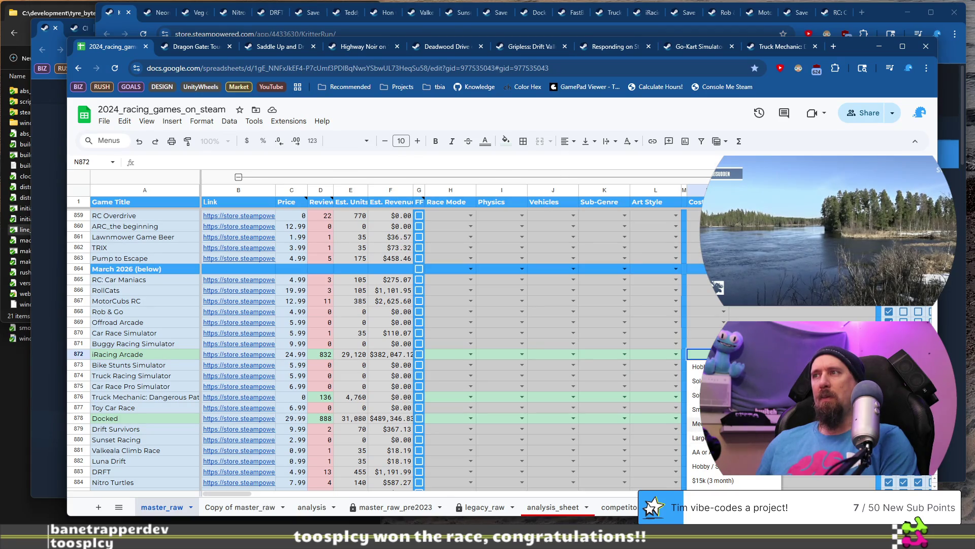
pyautogui.click(701, 423)
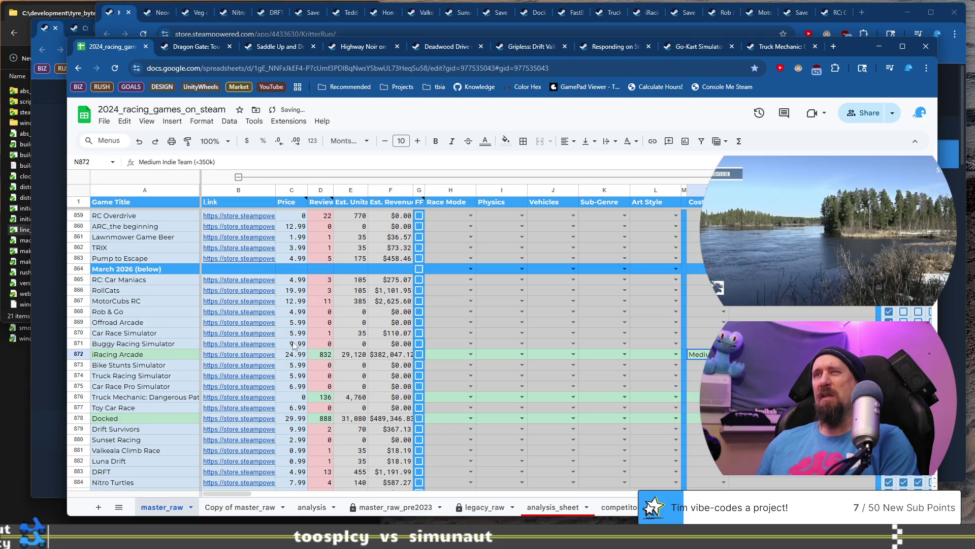
pyautogui.scroll(-5, 255, 355)
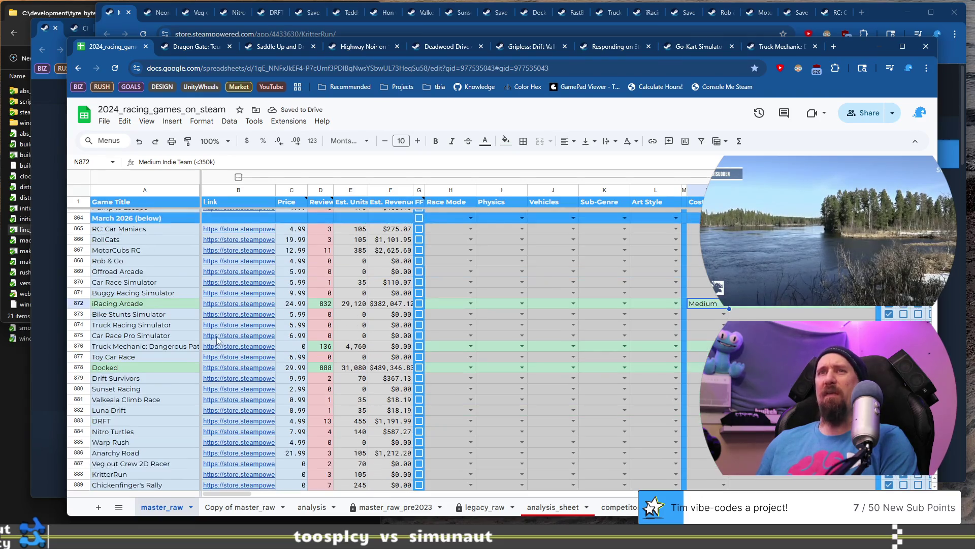
pyautogui.moveTo(244, 333)
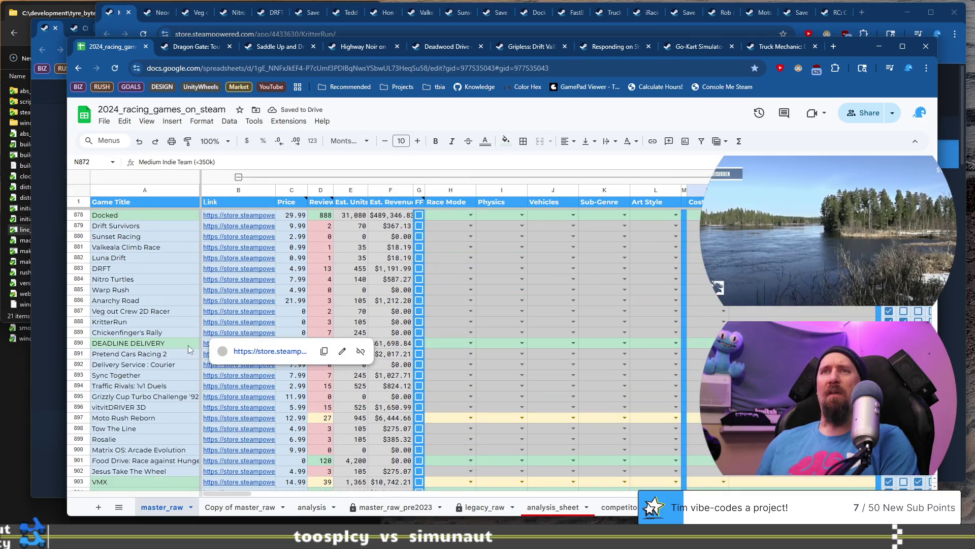
pyautogui.click(125, 345)
pyautogui.scroll(-4, 131, 363)
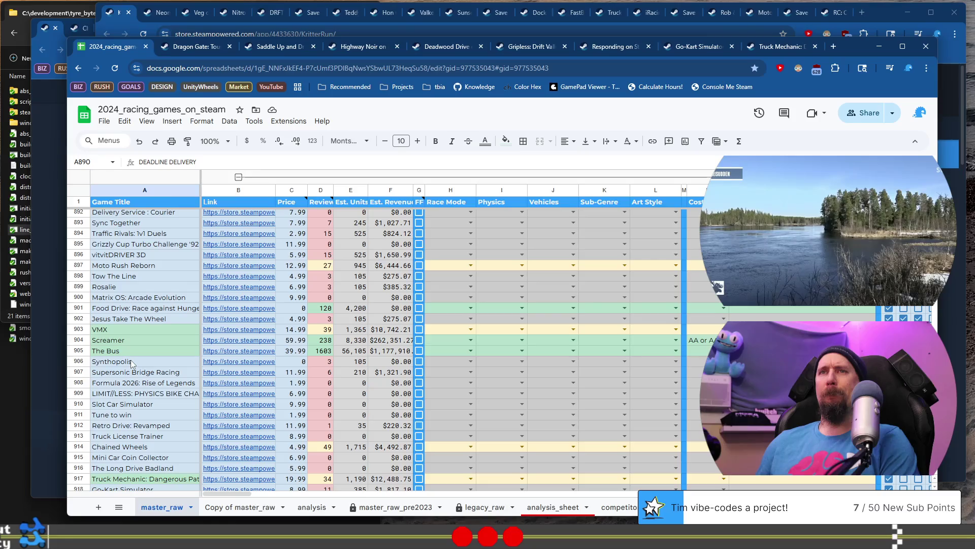
pyautogui.scroll(-3, 131, 362)
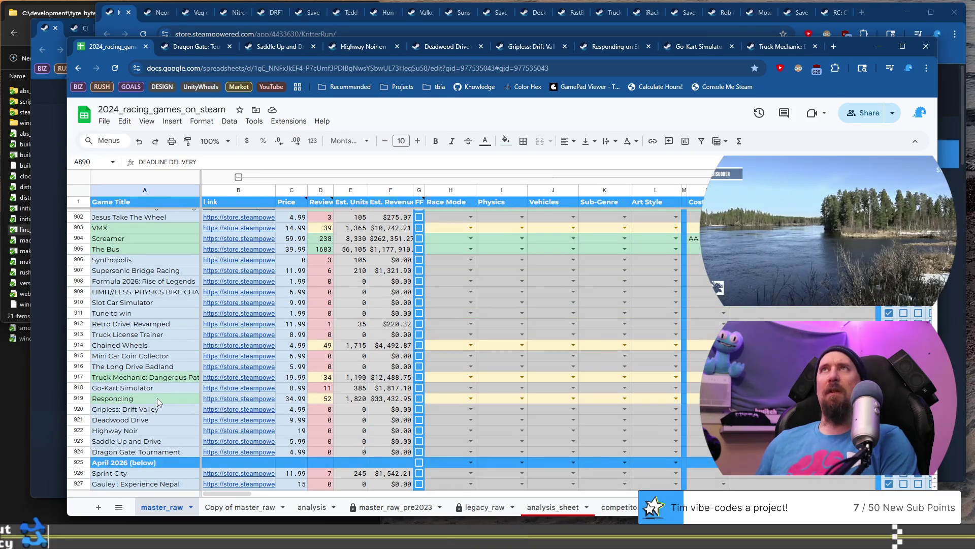
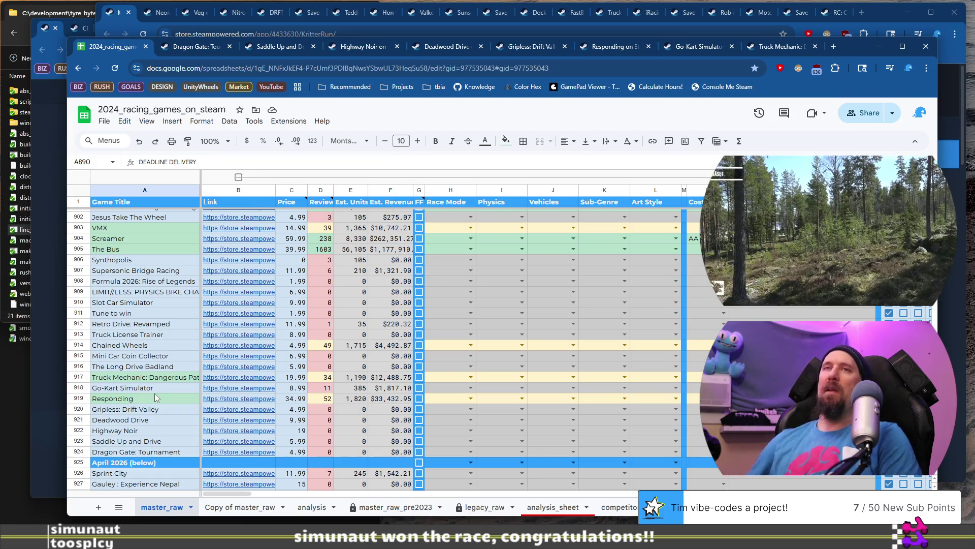
# Open The Bus's Steam store page from the link in cell B905
pyautogui.moveTo(213, 255)
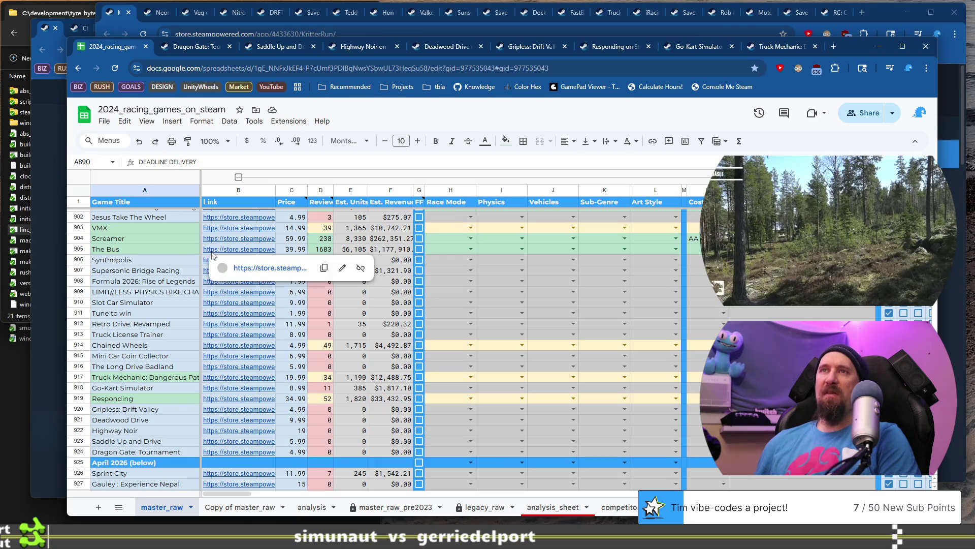
pyautogui.click(239, 249)
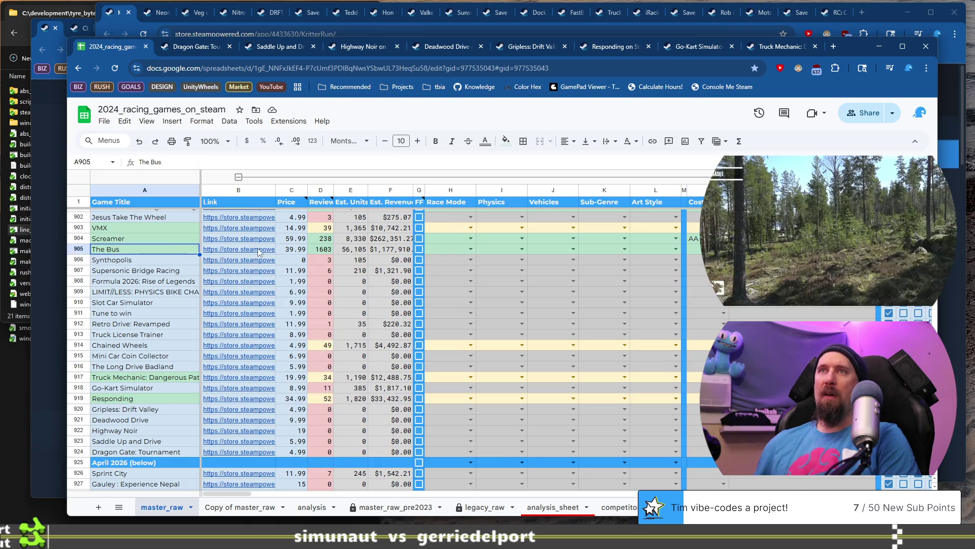
pyautogui.click(296, 267)
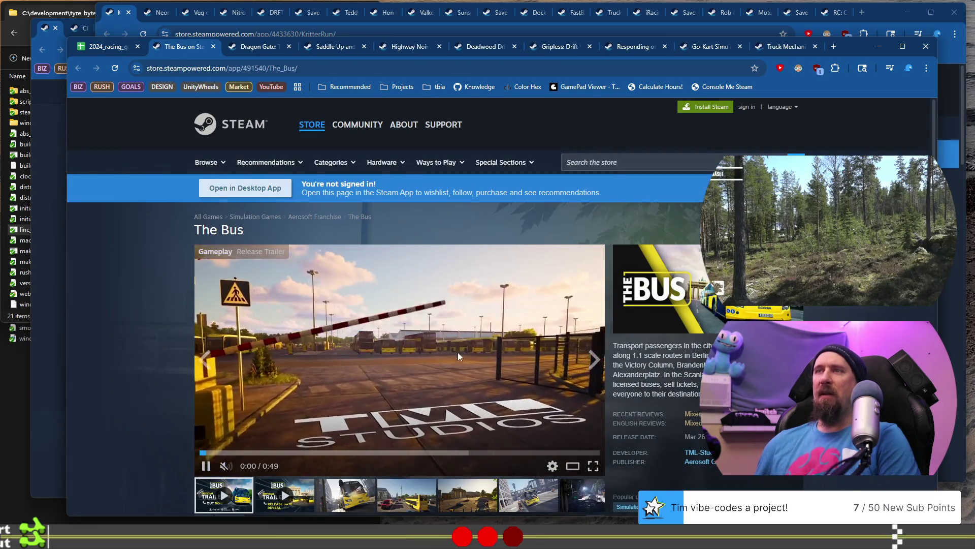
# Browse The Bus's screenshots, including the Brandenburg Gate shot, then return to the spreadsheet tab
pyautogui.click(364, 496)
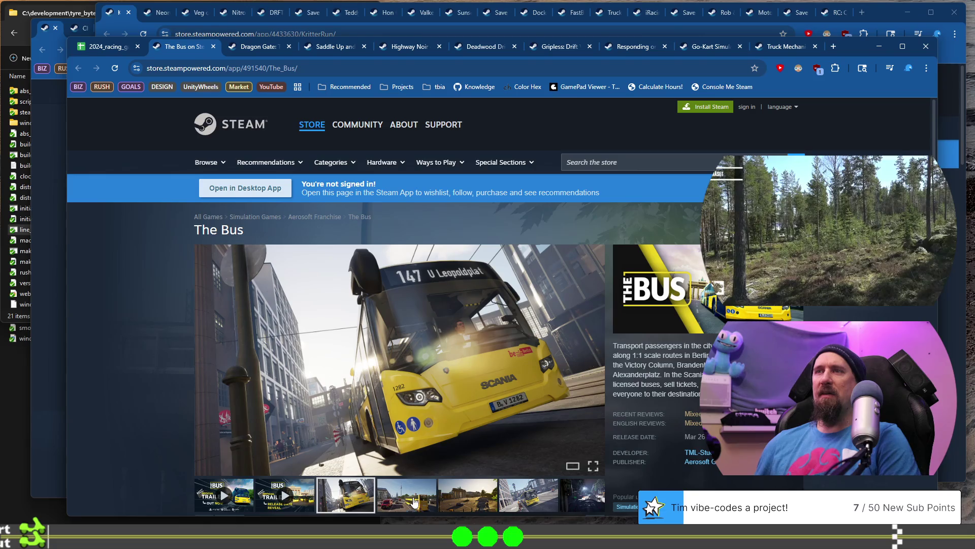
pyautogui.click(415, 502)
pyautogui.click(472, 496)
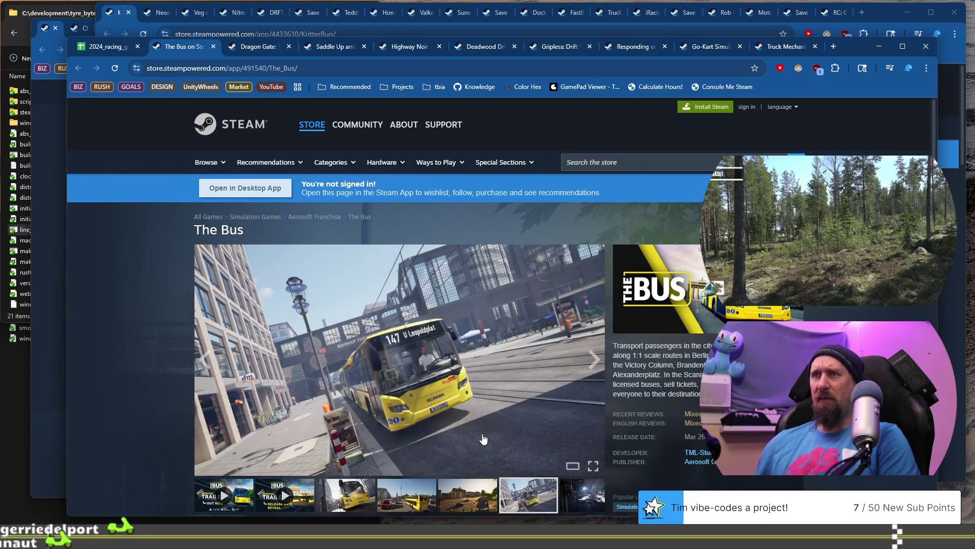
pyautogui.scroll(-1, 483, 438)
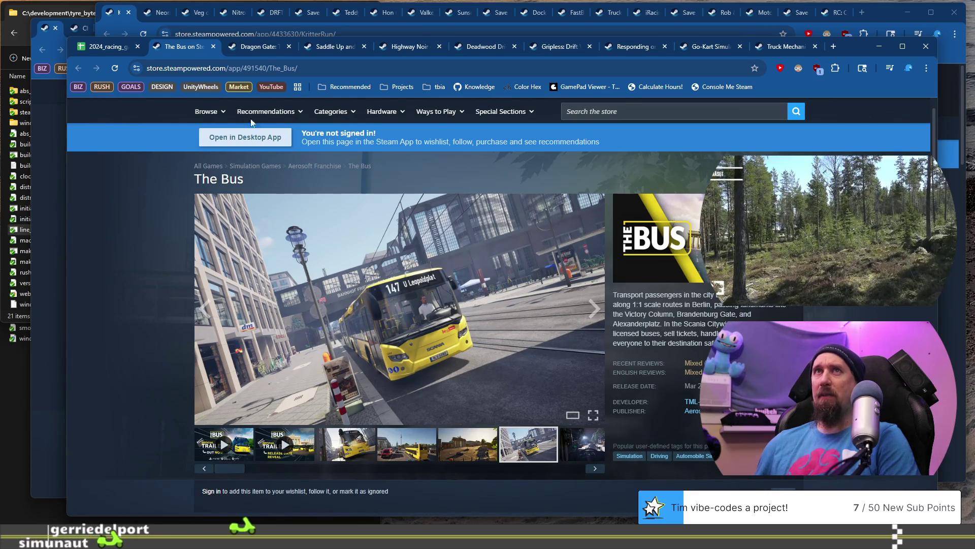
pyautogui.click(107, 47)
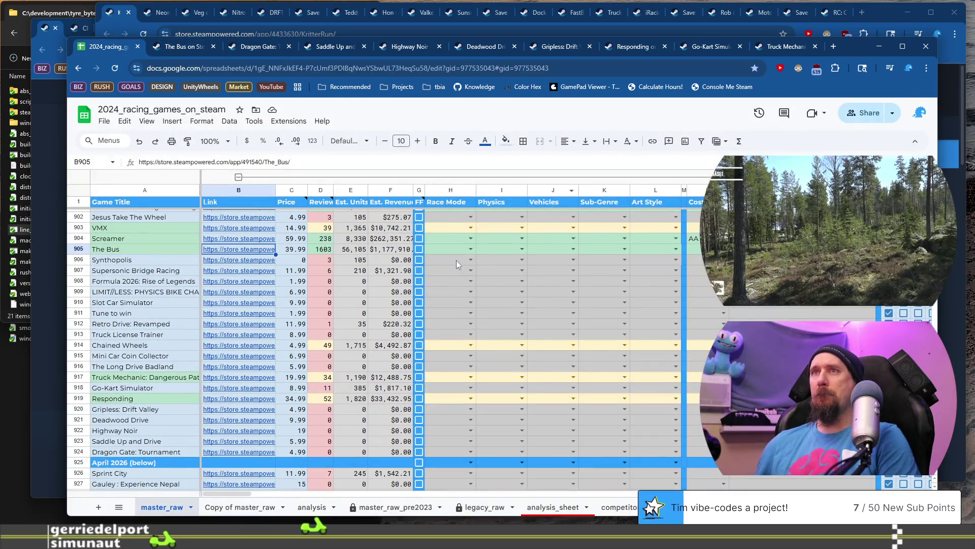
# Set The Bus's Cost dropdown in N905 to 'AA or AAA'
pyautogui.click(694, 249)
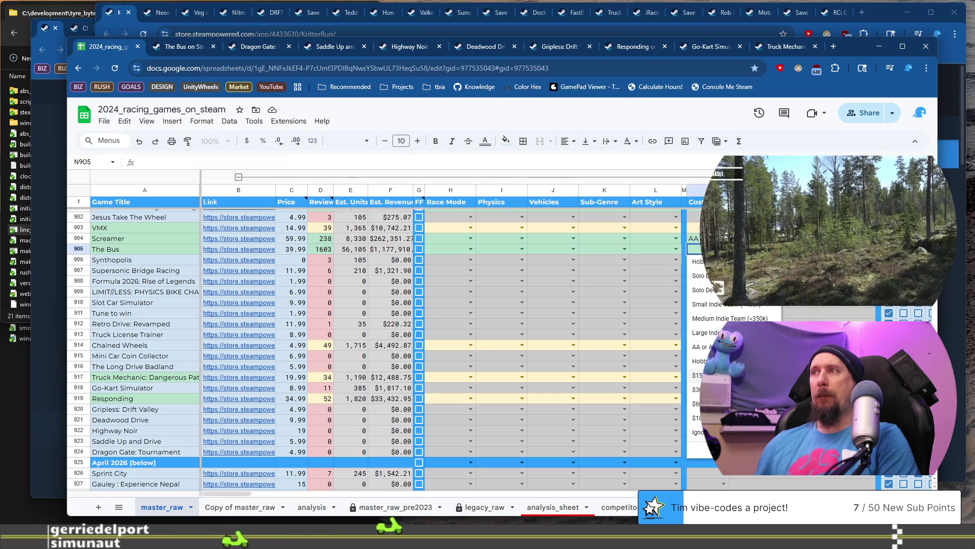
pyautogui.click(701, 347)
pyautogui.scroll(5, 529, 350)
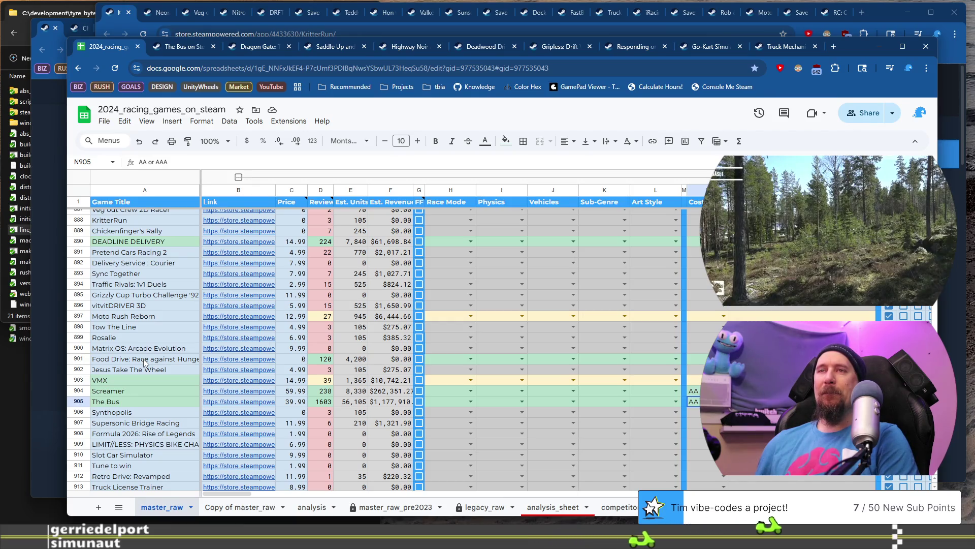
# Open Food Drive: Race against Hunger's Steam store page from its link in B901
pyautogui.click(145, 362)
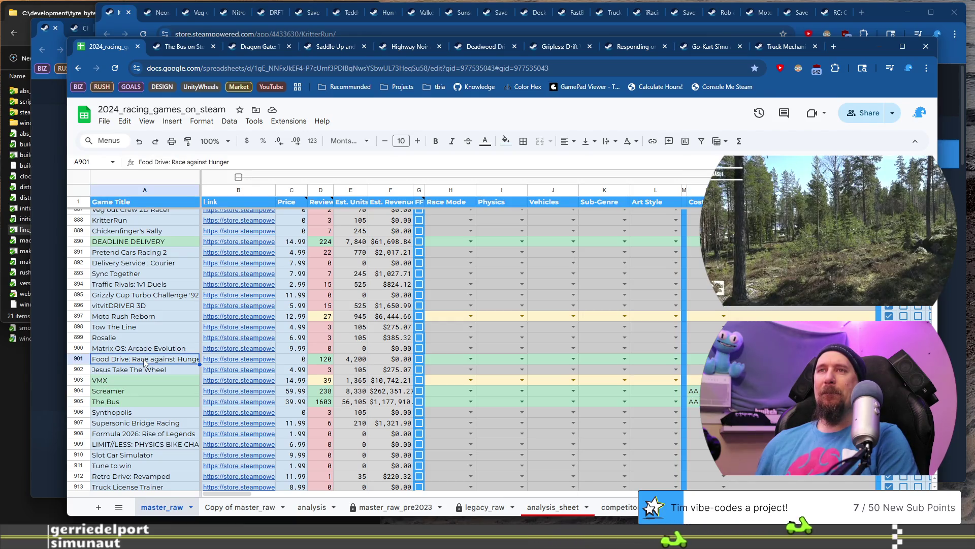
pyautogui.click(247, 361)
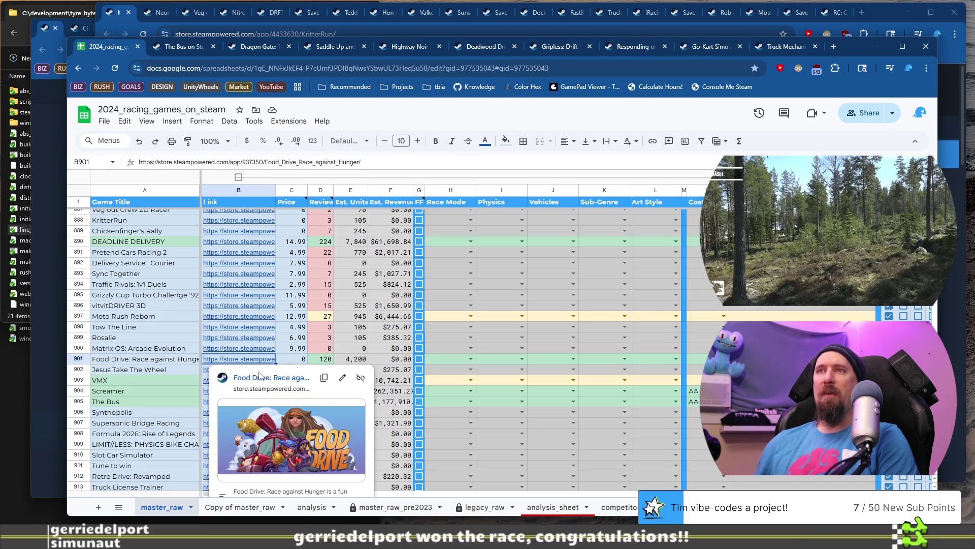
pyautogui.click(260, 376)
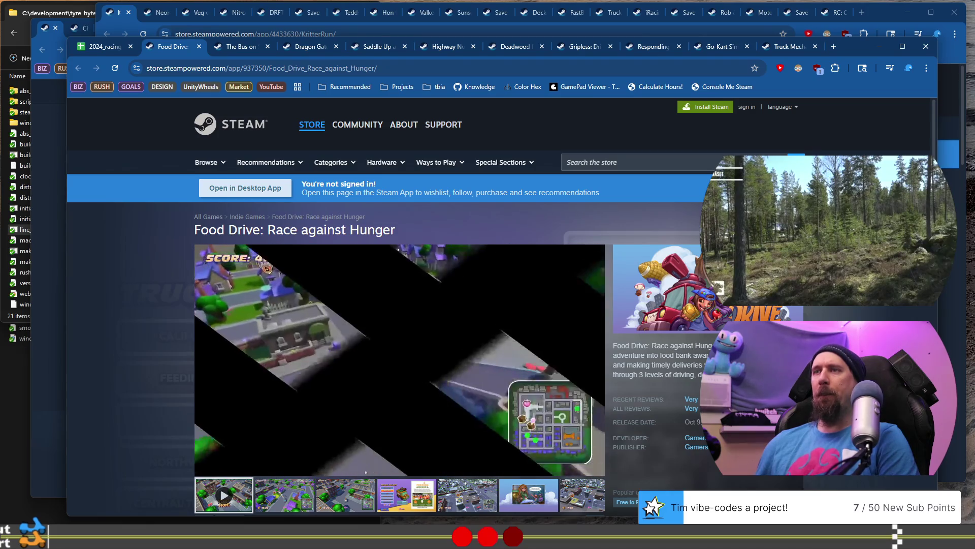
# Look through Food Drive's screenshots of the snowy towns and comic panels
pyautogui.scroll(-3, 400, 305)
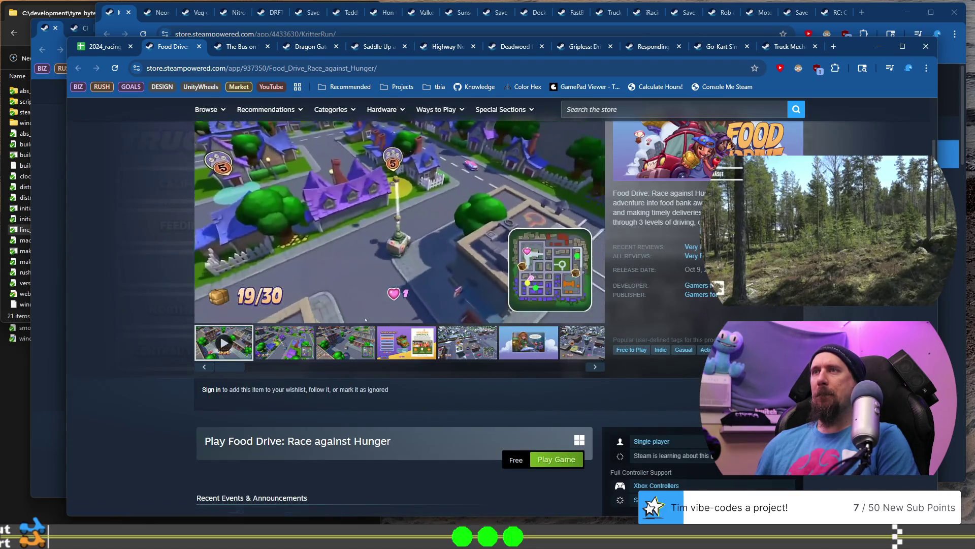
pyautogui.scroll(-1, 400, 304)
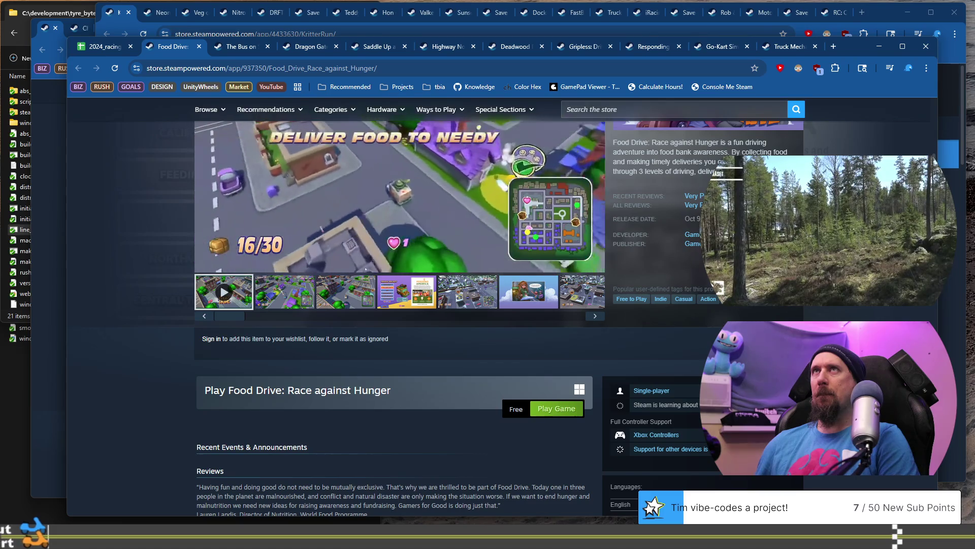
pyautogui.scroll(1, 400, 305)
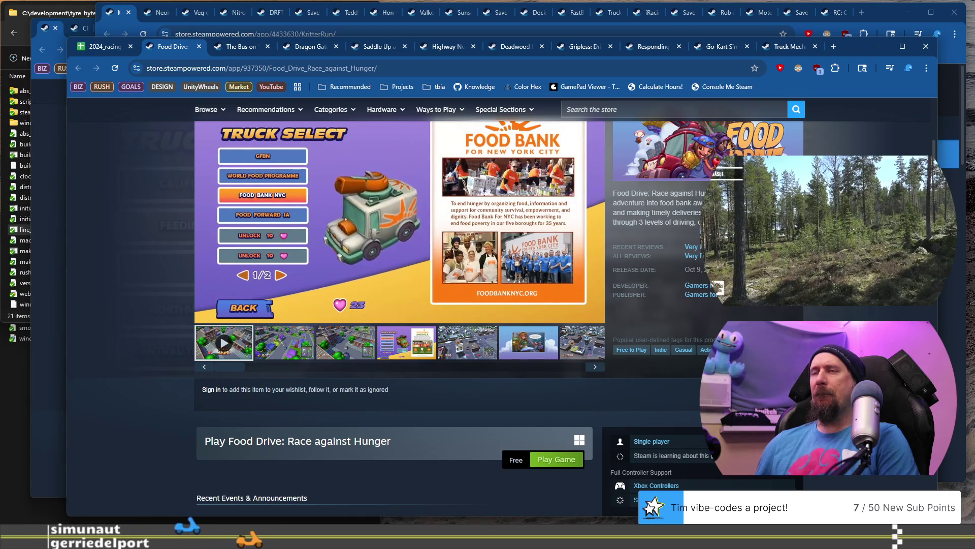
pyautogui.click(486, 346)
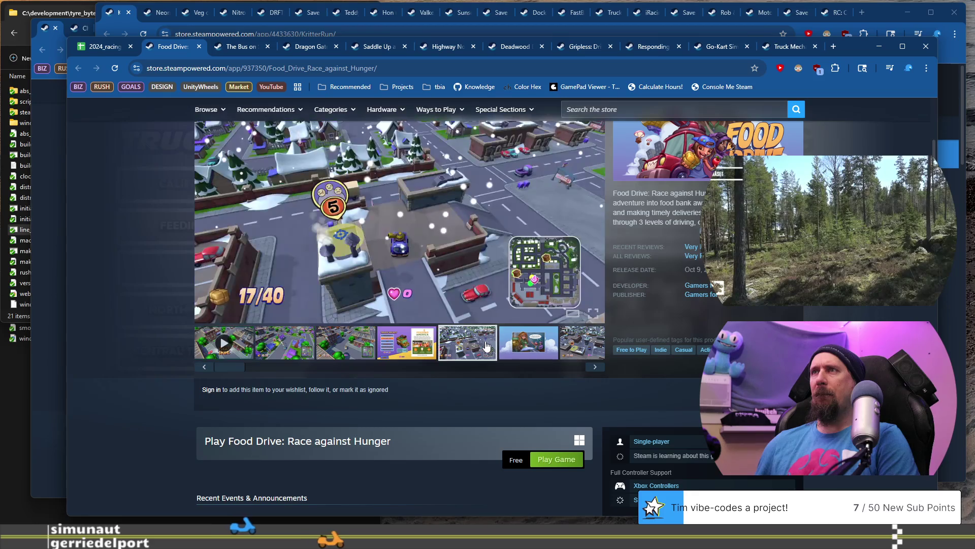
pyautogui.click(525, 347)
pyautogui.click(571, 357)
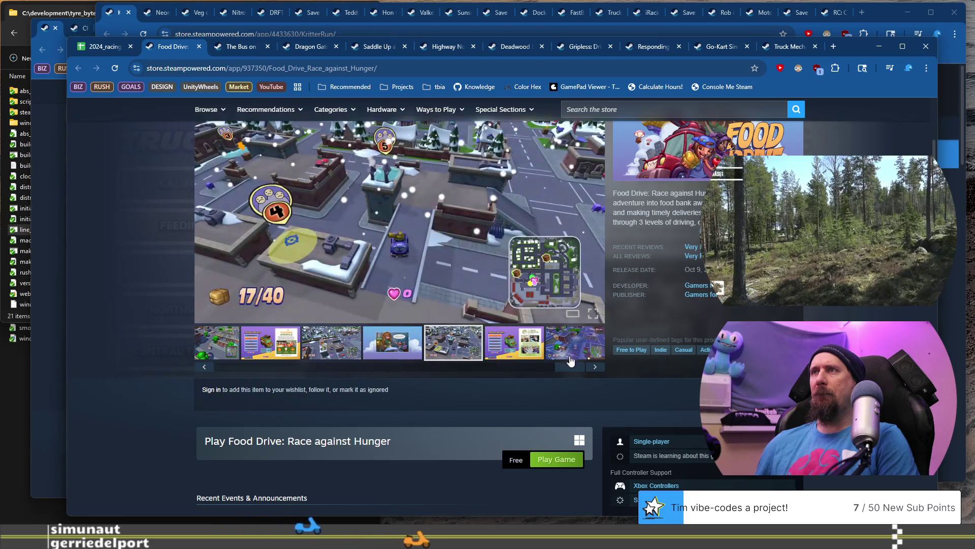
pyautogui.click(385, 344)
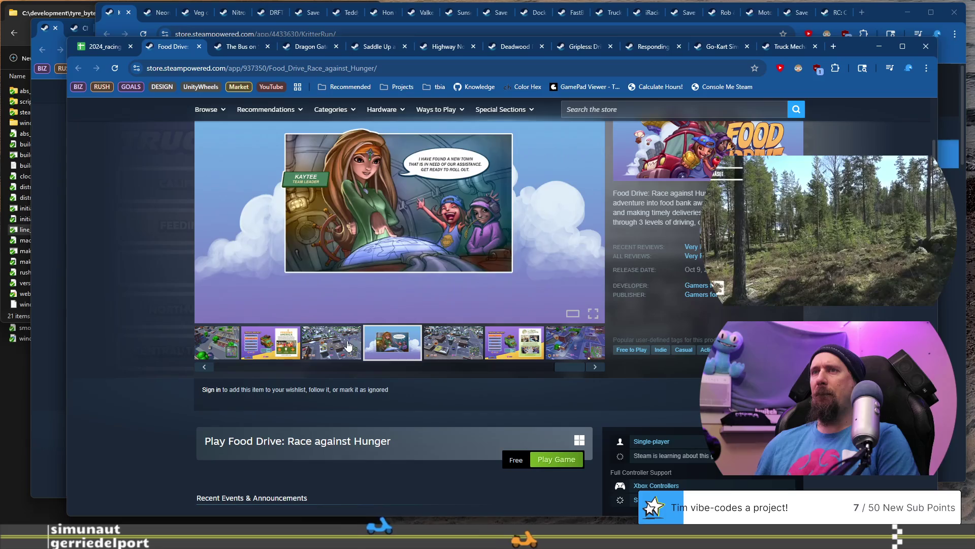
pyautogui.click(358, 356)
# Play and scrub the Food Drive trailer through the Food Bank NYC and Truck Select scenes
pyautogui.moveTo(559, 374); pyautogui.dragTo(224, 368)
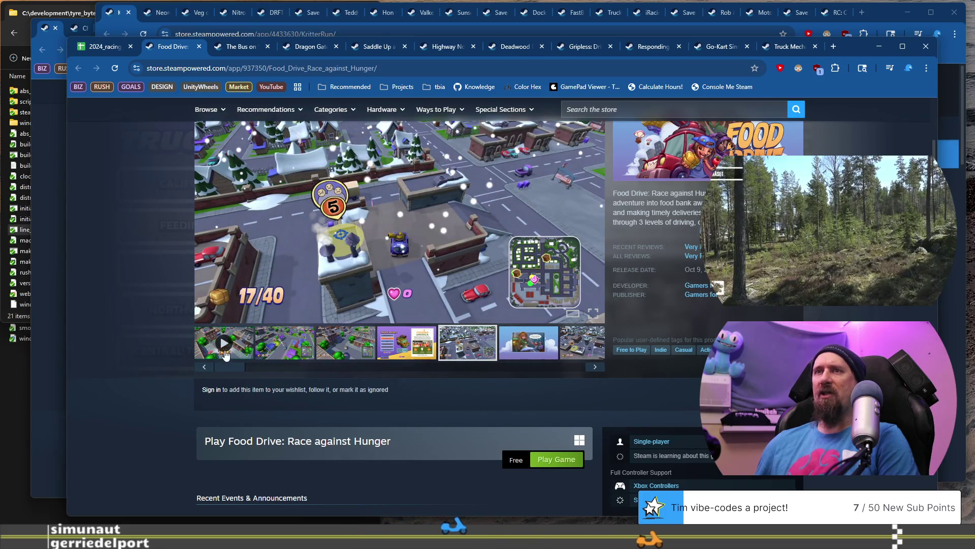
pyautogui.click(224, 343)
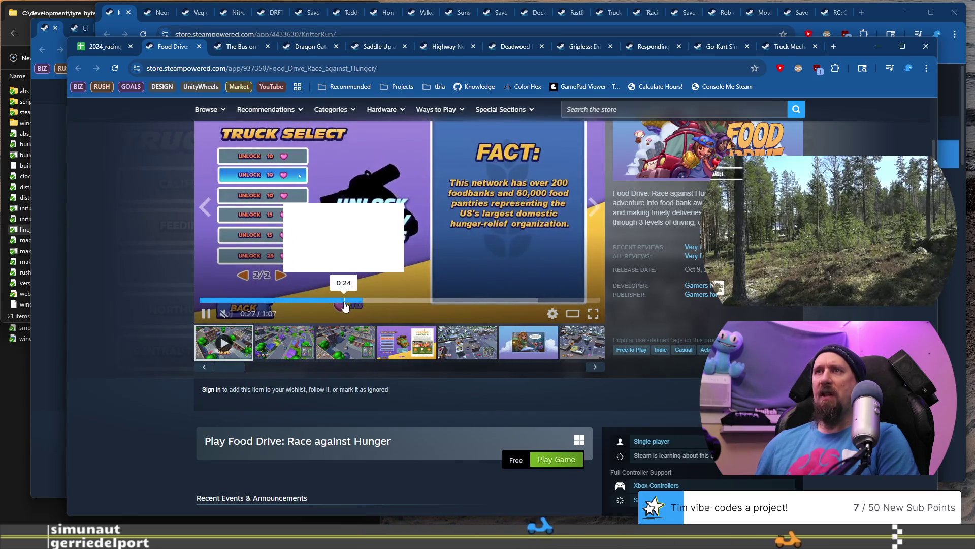
pyautogui.click(341, 301)
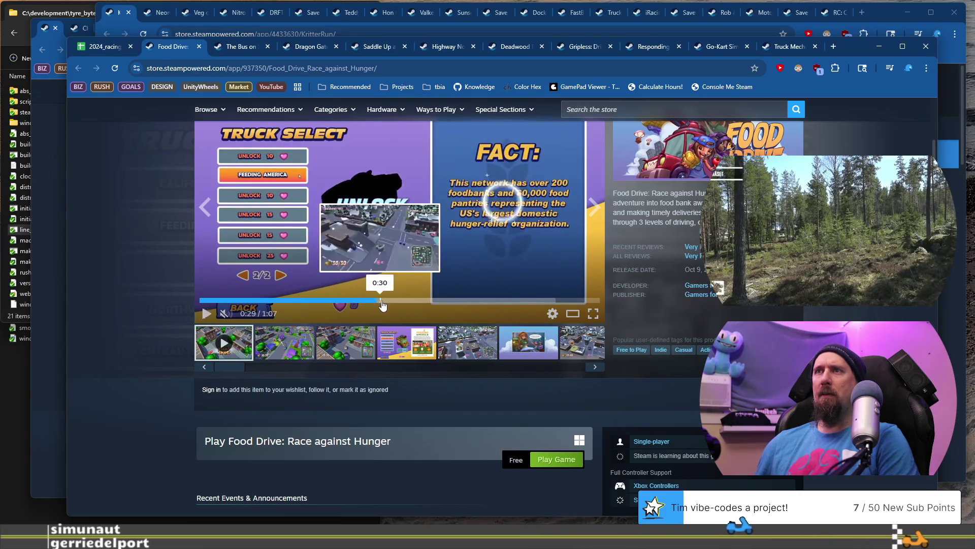
pyautogui.click(342, 302)
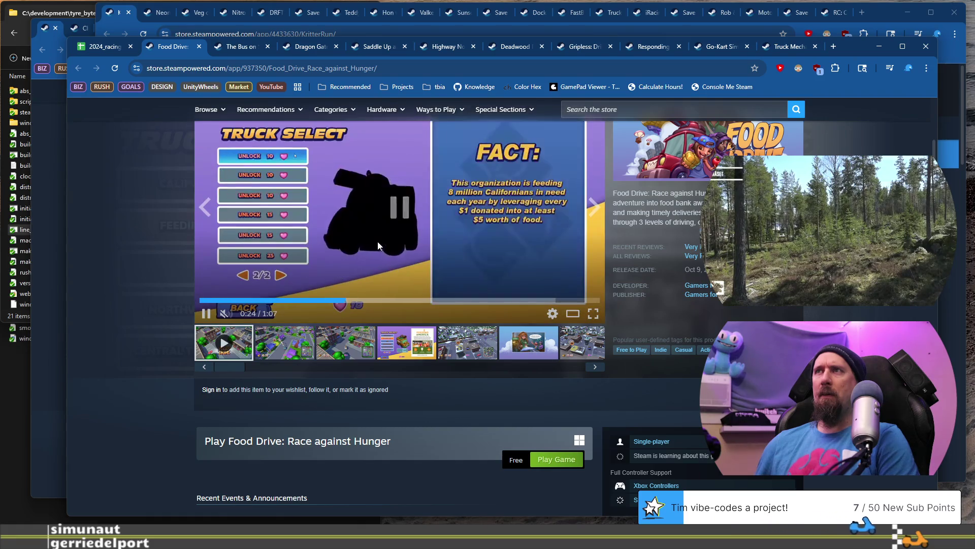
pyautogui.click(330, 301)
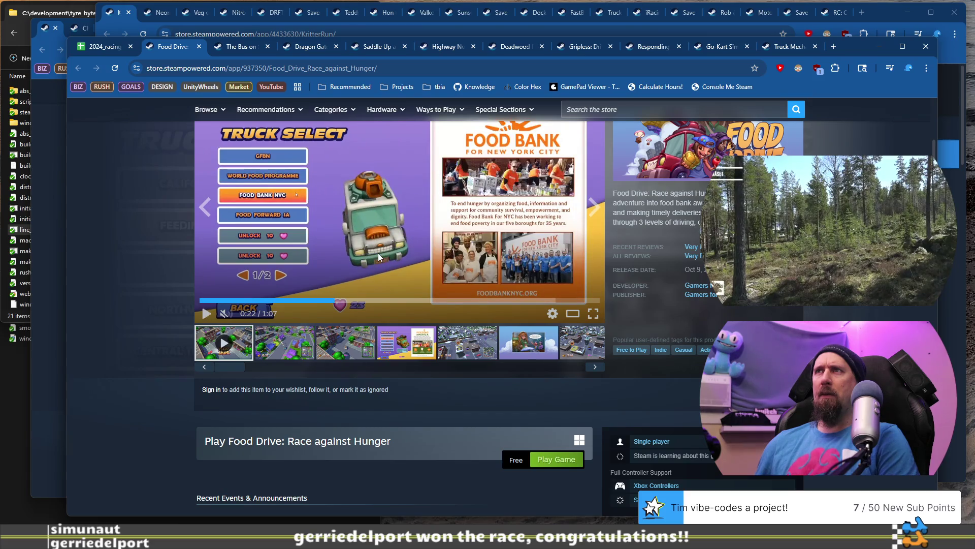
pyautogui.click(378, 253)
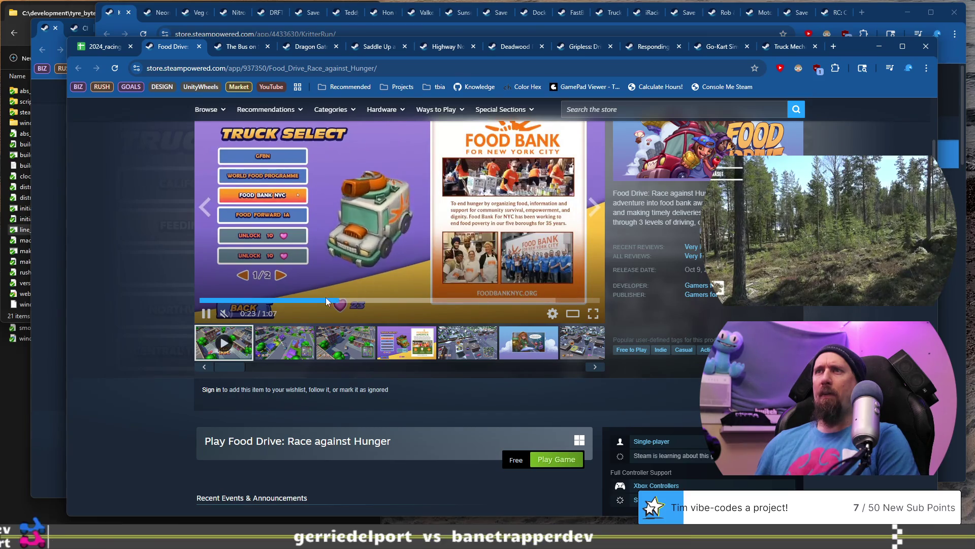
pyautogui.moveTo(361, 304); pyautogui.dragTo(523, 303)
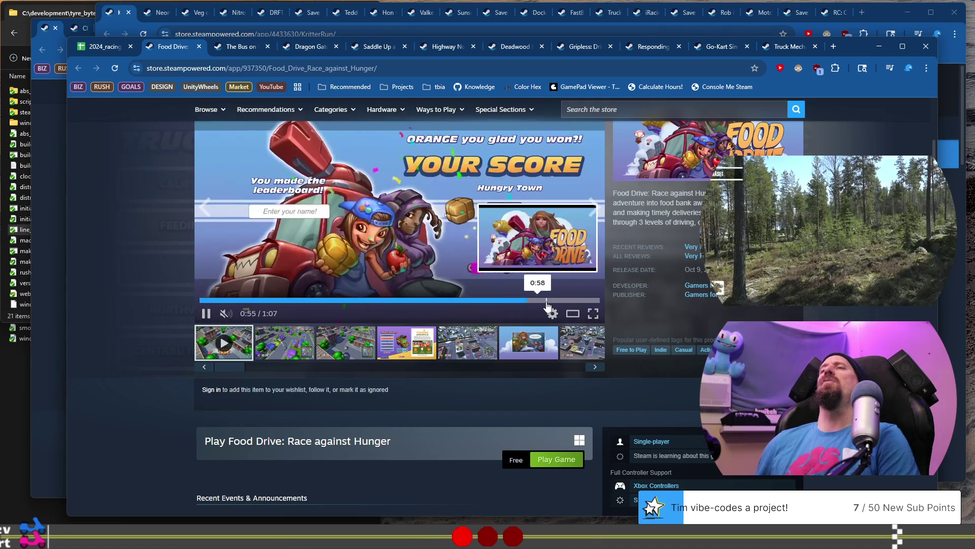
pyautogui.click(325, 300)
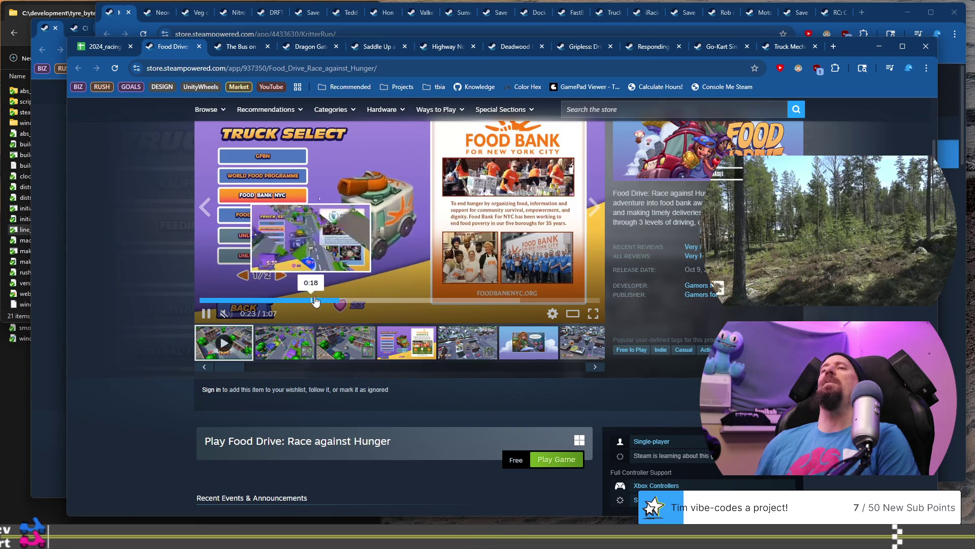
pyautogui.click(318, 294)
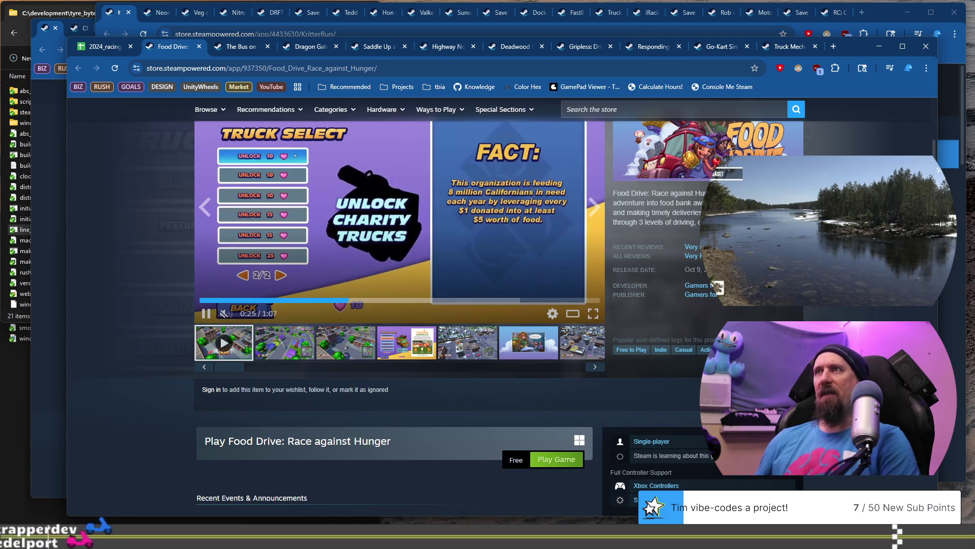
# Scroll down the store page to More Like This, then back to the top
pyautogui.scroll(-1, 383, 230)
pyautogui.scroll(-10, 500, 260)
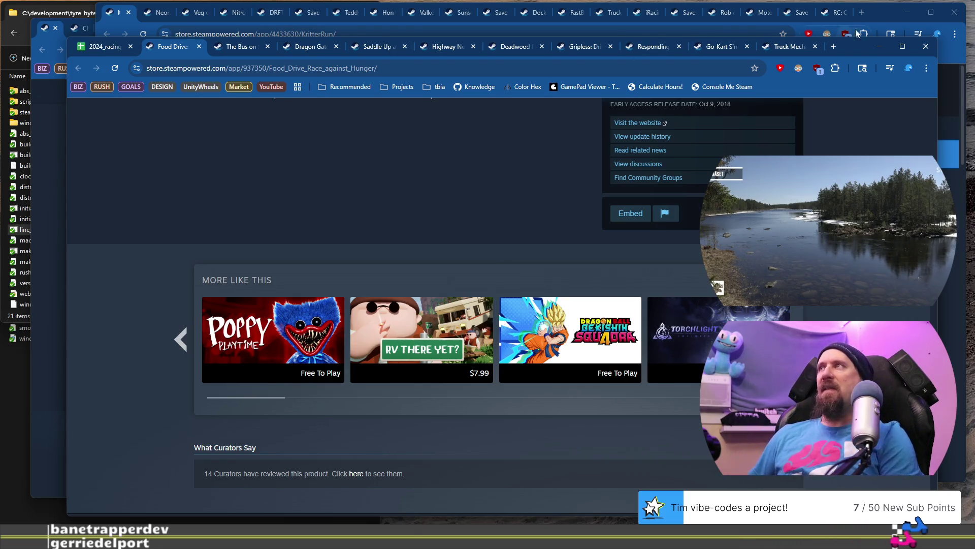
pyautogui.scroll(20, 584, 237)
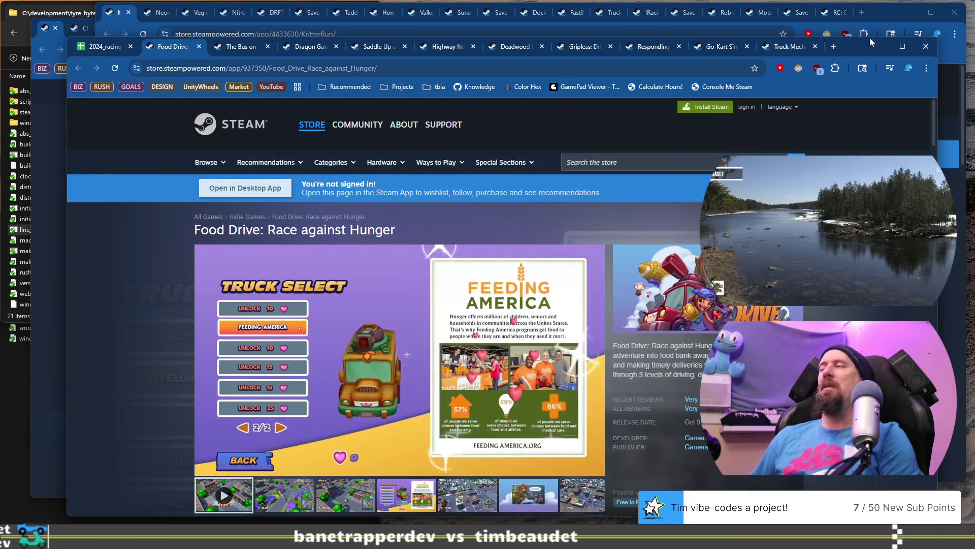
# Close the Food Drive store window, then reopen it with Ctrl+Shift+T
pyautogui.click(922, 48)
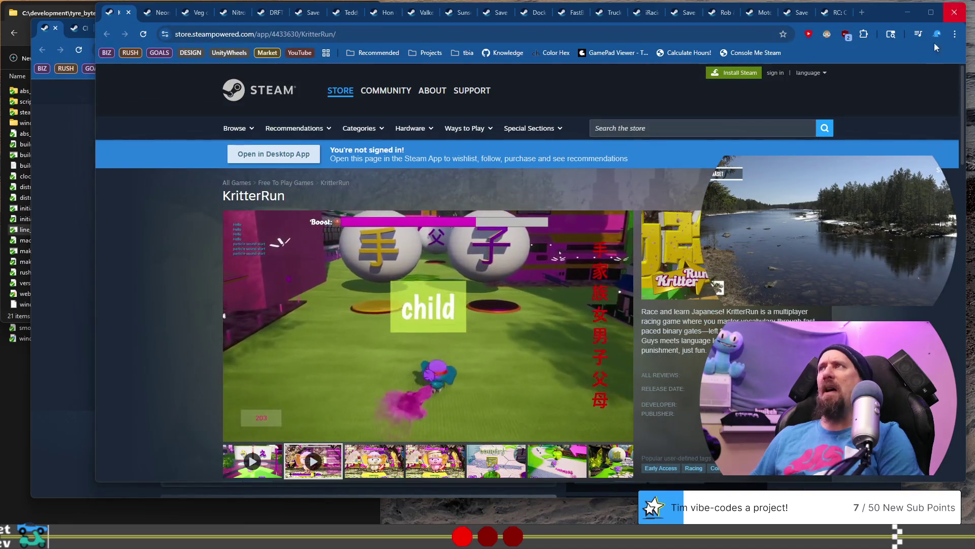
pyautogui.moveTo(883, 22); pyautogui.dragTo(875, 79)
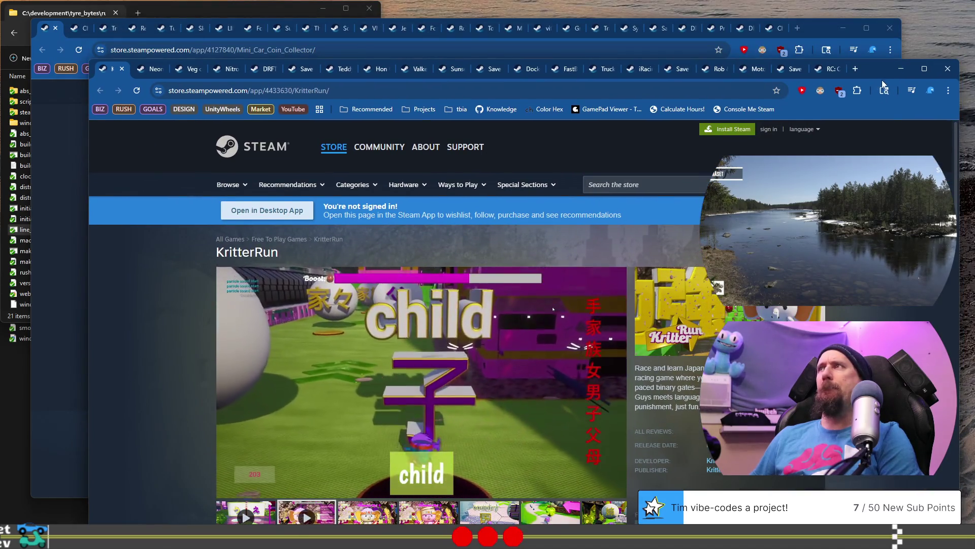
pyautogui.hotkey('ctrl', 'shift', 't')
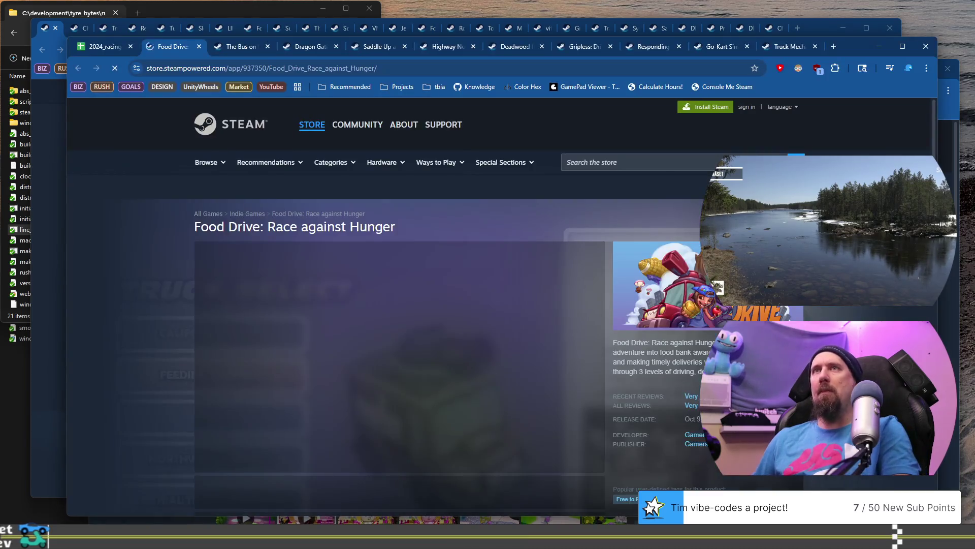
# Pull the racing games spreadsheet tab into its own window and close the Food Drive windows
pyautogui.click(118, 47)
pyautogui.moveTo(118, 47)
pyautogui.mouseDown()
pyautogui.moveTo(106, 45)
pyautogui.moveTo(106, 87)
pyautogui.mouseUp()
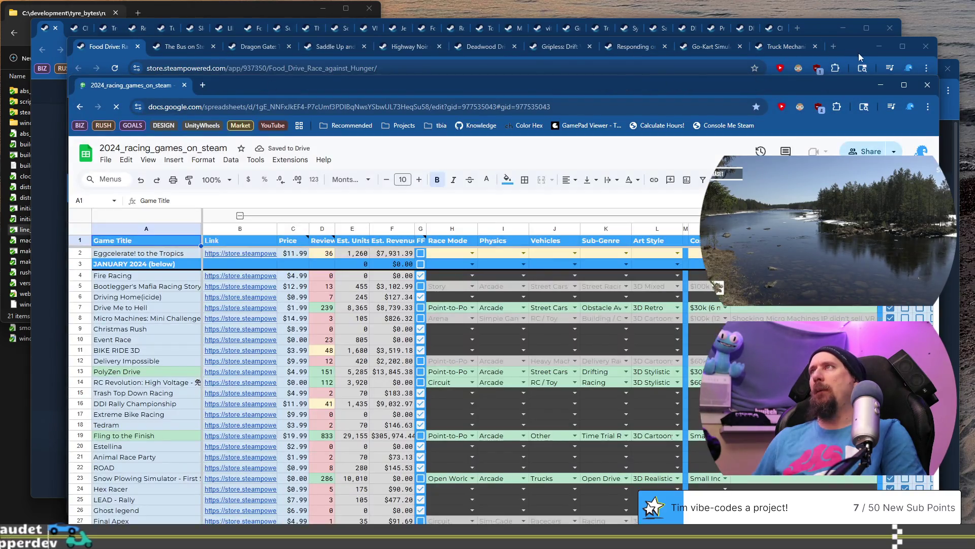
pyautogui.click(860, 48)
pyautogui.click(926, 46)
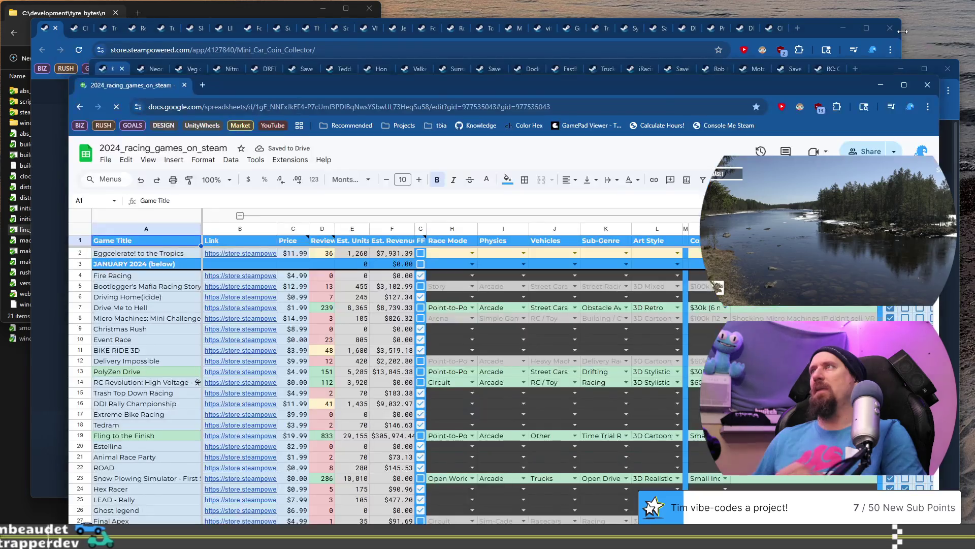
# Close the Mini Car Coin Collector window and the remaining Steam window behind the sheet
pyautogui.click(902, 32)
pyautogui.click(889, 28)
pyautogui.click(949, 70)
# Move the spreadsheet window up and scroll down to the April 2026 entries
pyautogui.moveTo(842, 82)
pyautogui.mouseDown()
pyautogui.moveTo(806, 42)
pyautogui.moveTo(826, 13)
pyautogui.mouseUp()
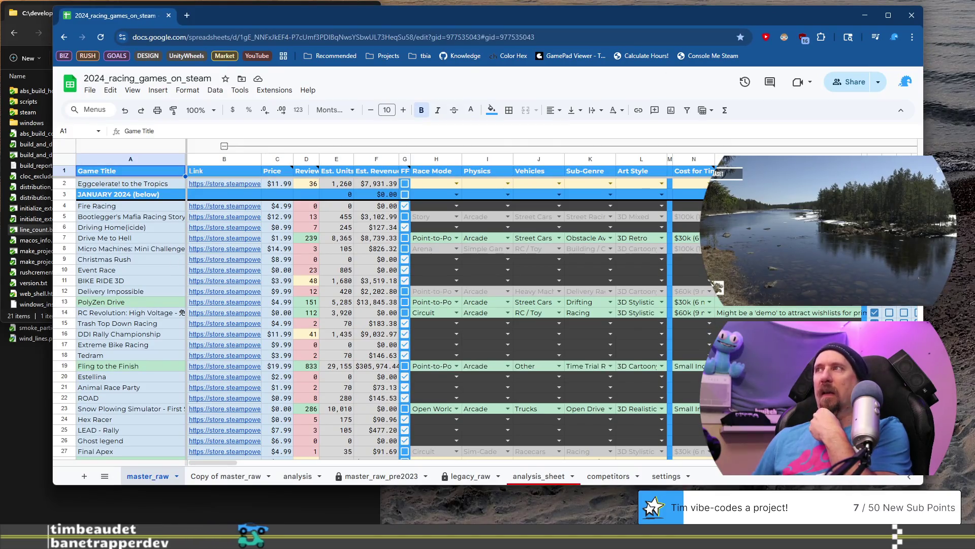
pyautogui.scroll(-5, 381, 315)
pyautogui.scroll(-20, 381, 315)
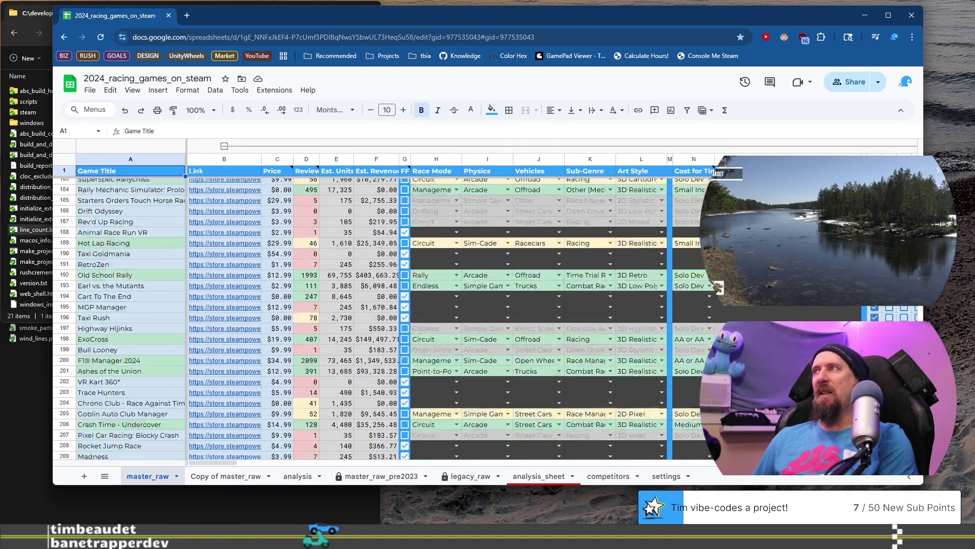
pyautogui.scroll(-15, 376, 319)
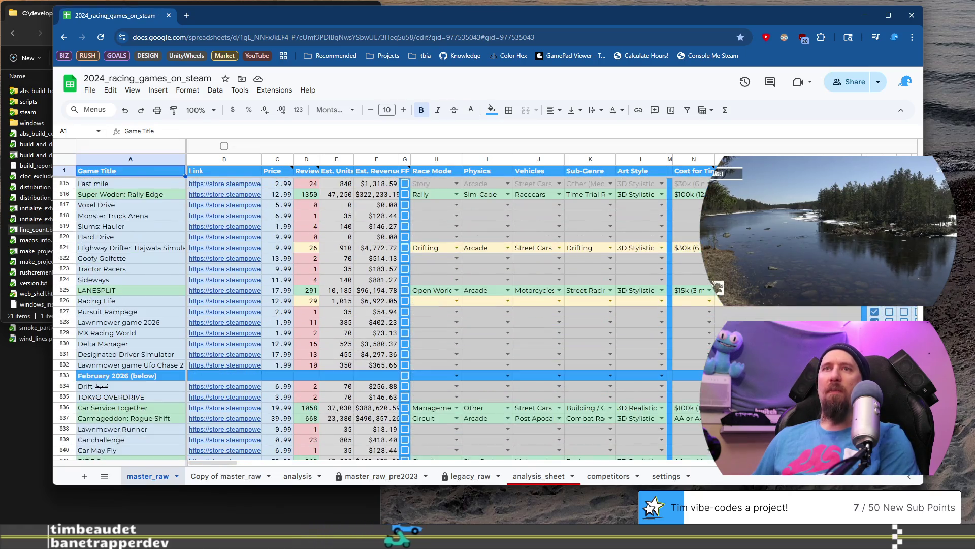
pyautogui.scroll(10, 263, 325)
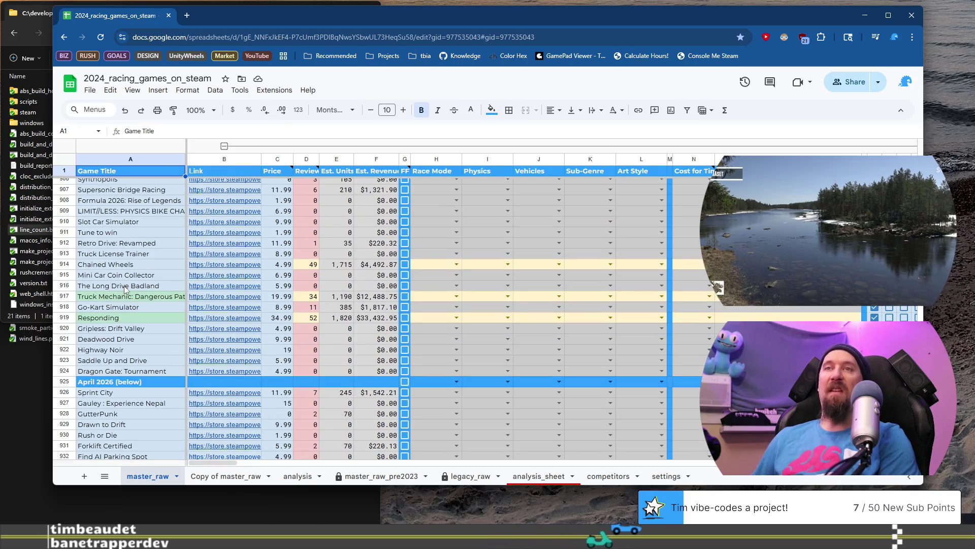
pyautogui.scroll(-4, 127, 274)
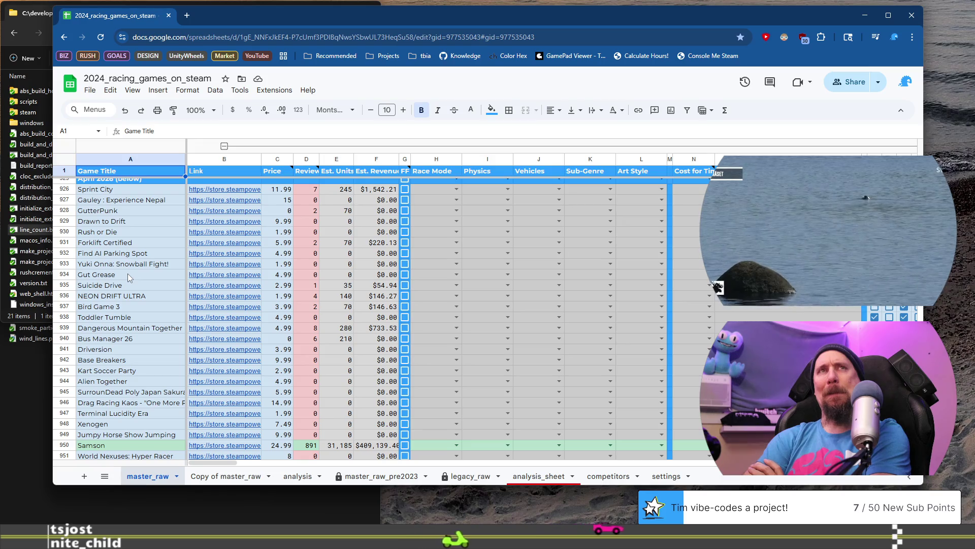
# Close the Car Race Simulator store window and look over the Turbo Boom! store page
pyautogui.click(912, 15)
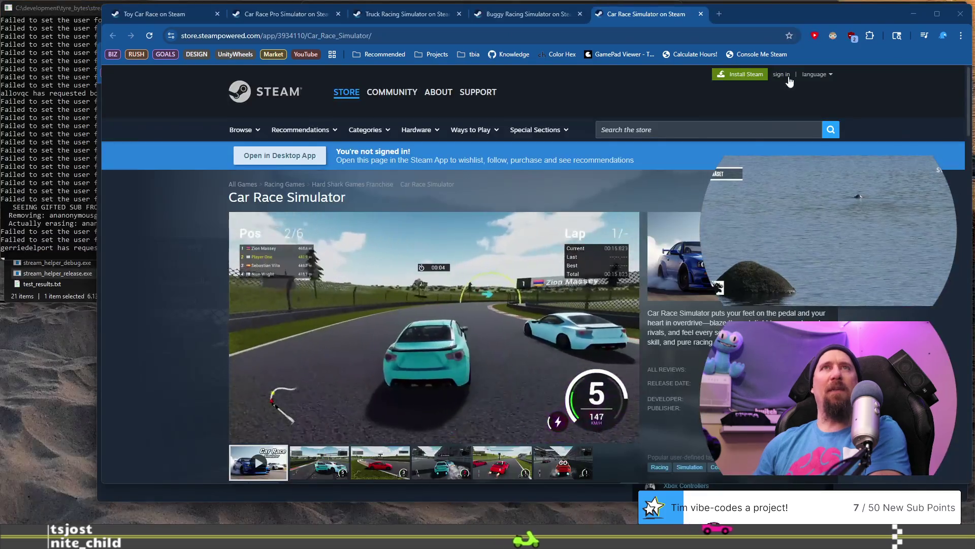
pyautogui.click(958, 15)
pyautogui.click(880, 32)
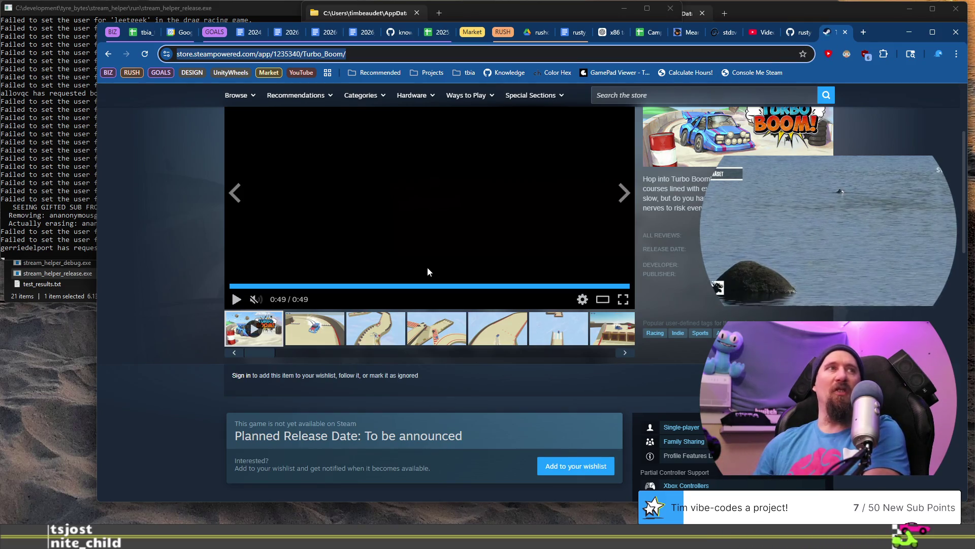
pyautogui.scroll(3, 358, 333)
pyautogui.scroll(-2, 365, 344)
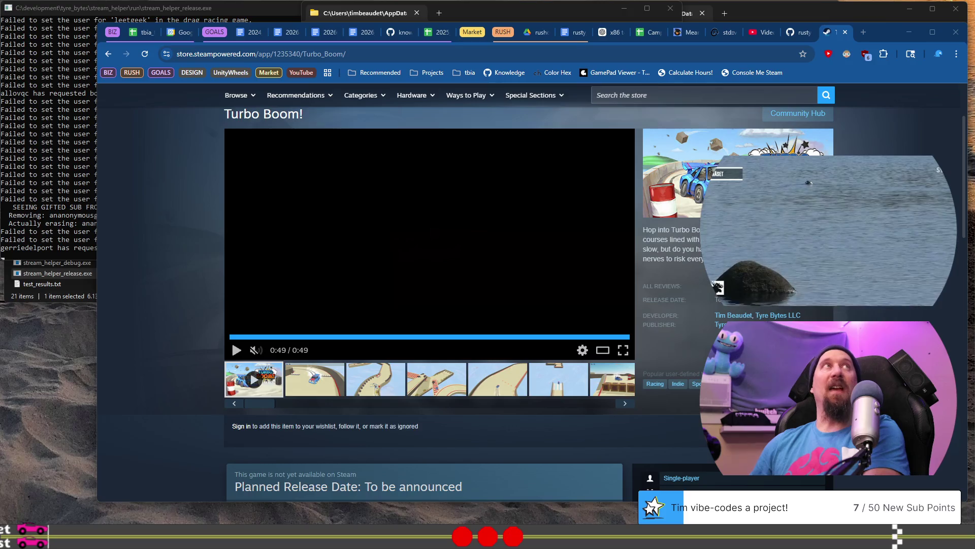
# Return to the racing games sheet and select the Samson entry
pyautogui.hotkey('alt', 'Tab')
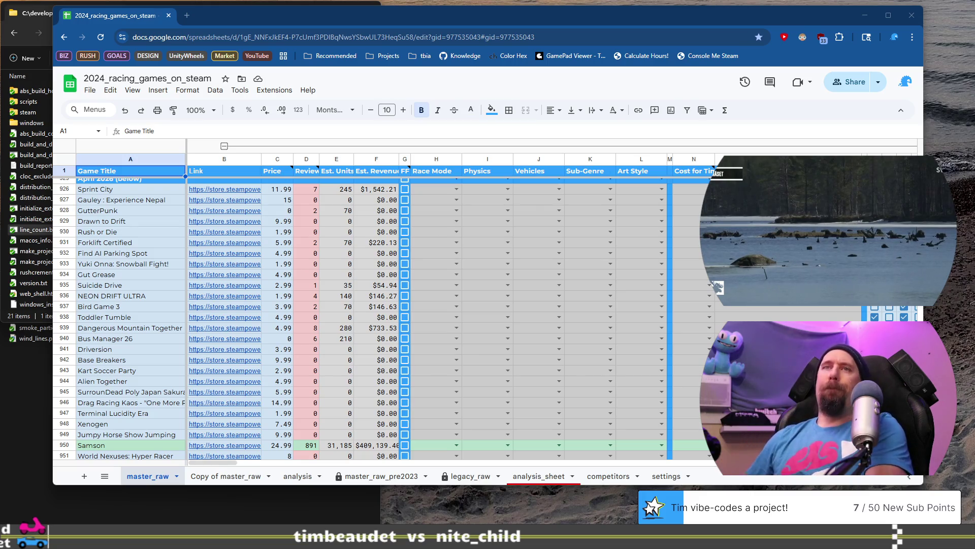
pyautogui.scroll(-5, 216, 337)
pyautogui.click(119, 294)
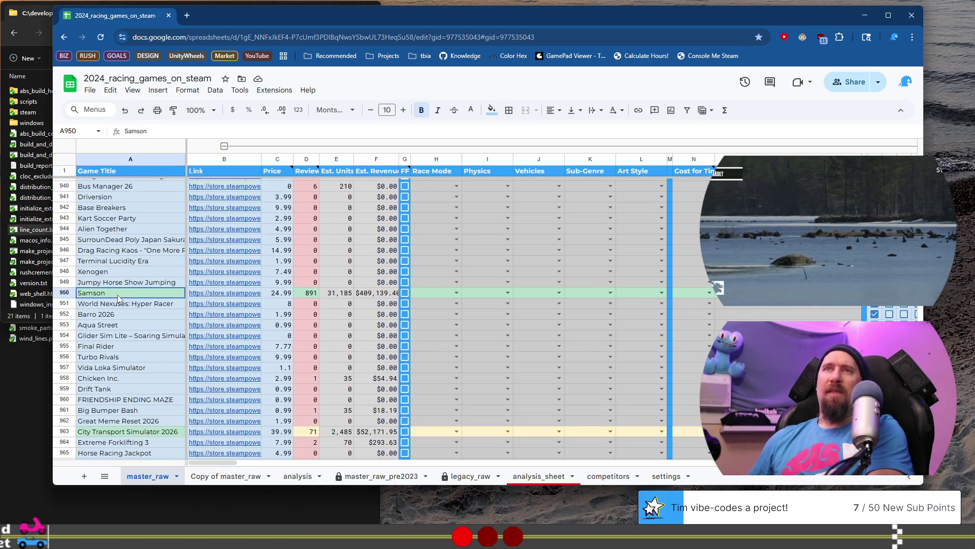
pyautogui.click(222, 294)
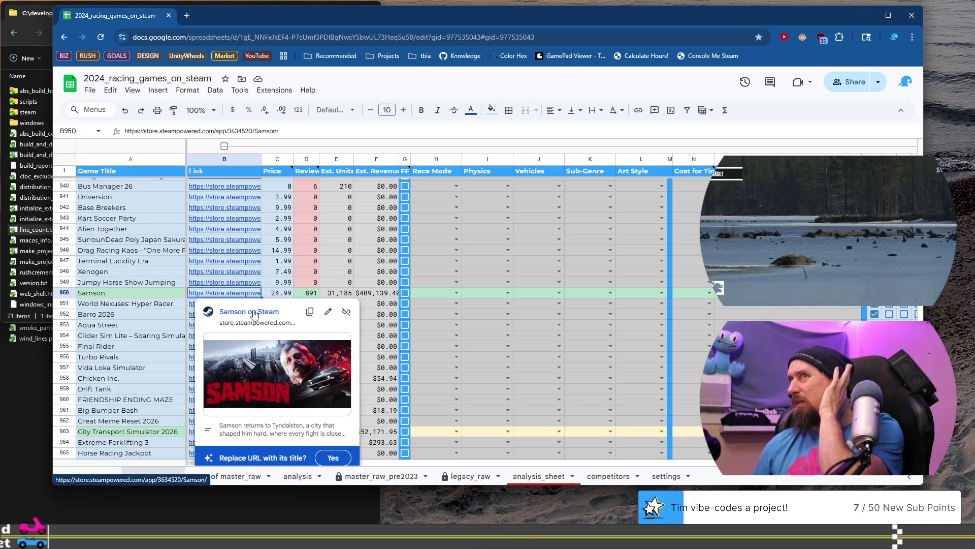
pyautogui.click(253, 312)
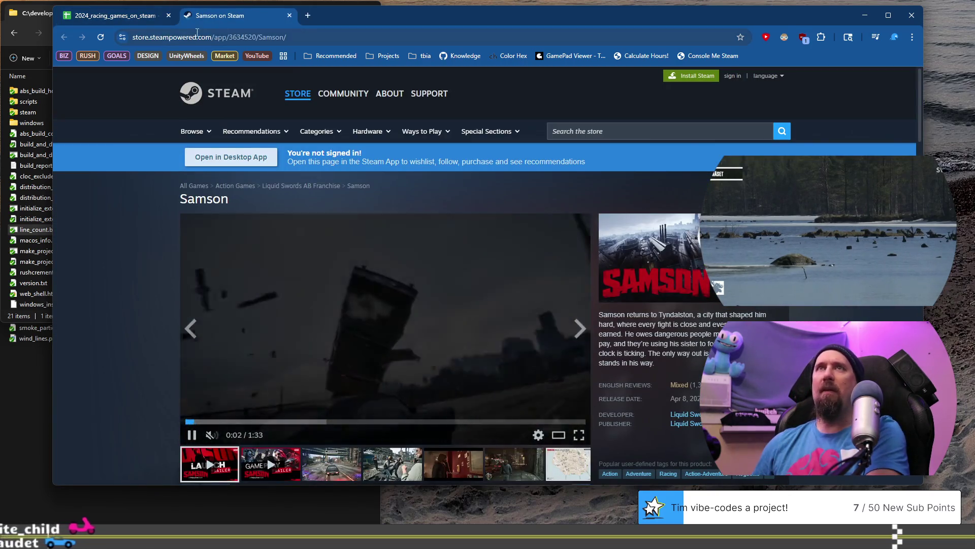
pyautogui.click(289, 15)
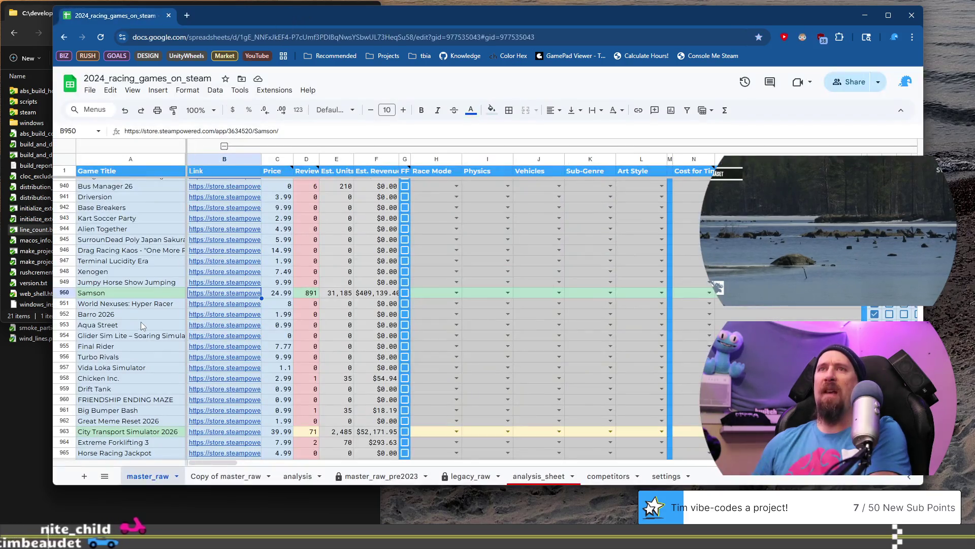
pyautogui.scroll(10, 142, 331)
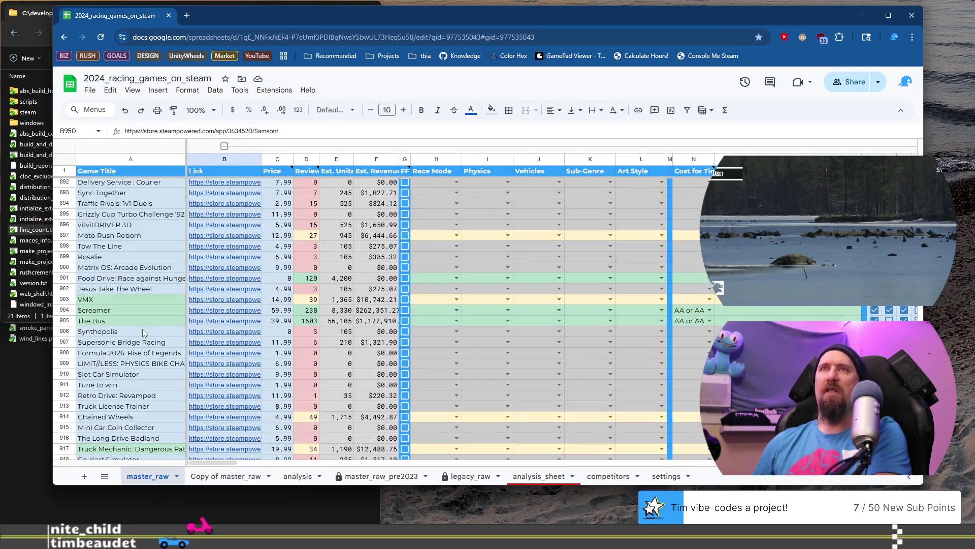
pyautogui.scroll(8, 145, 327)
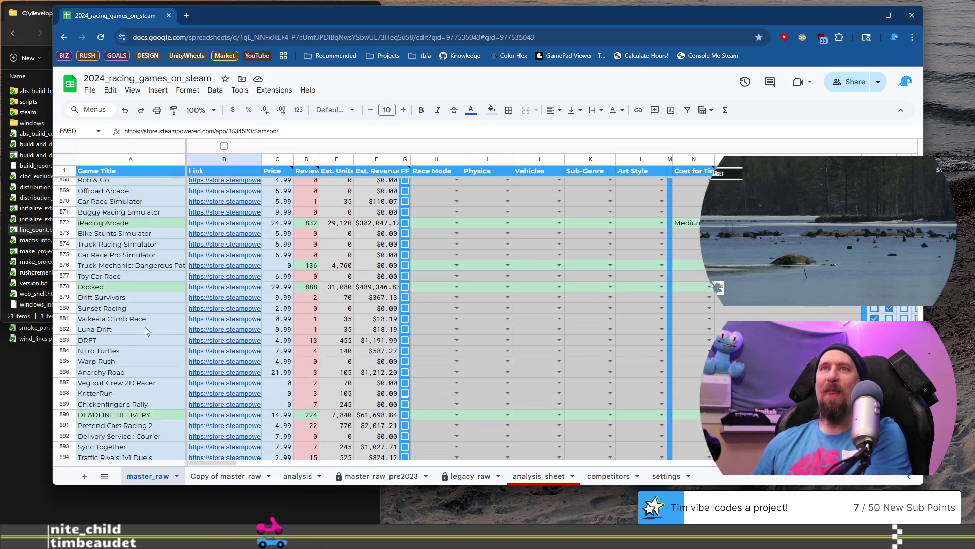
pyautogui.scroll(2, 145, 327)
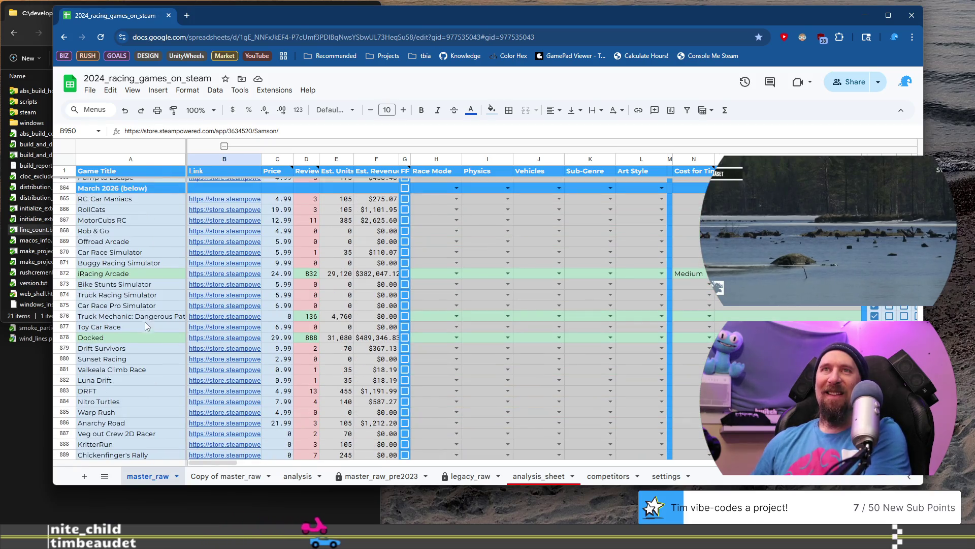
pyautogui.click(143, 273)
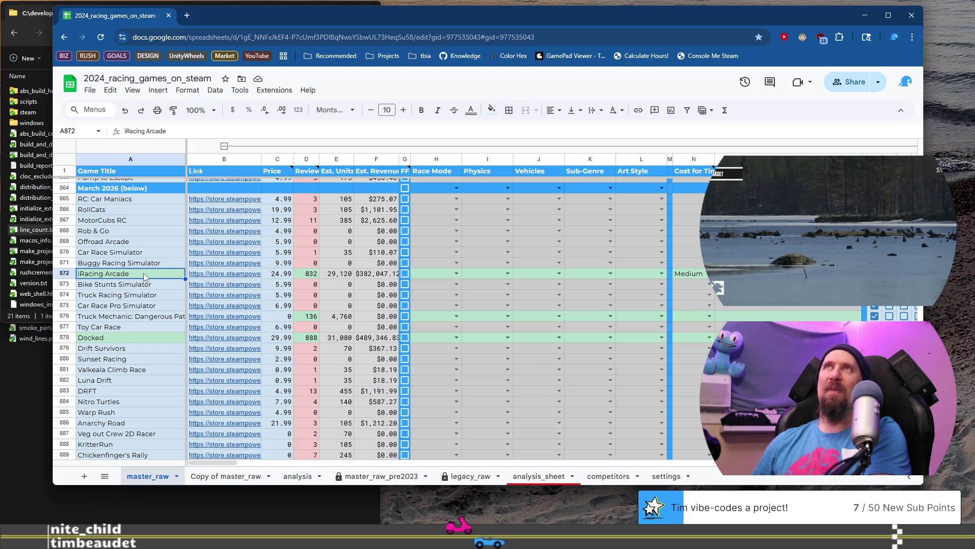